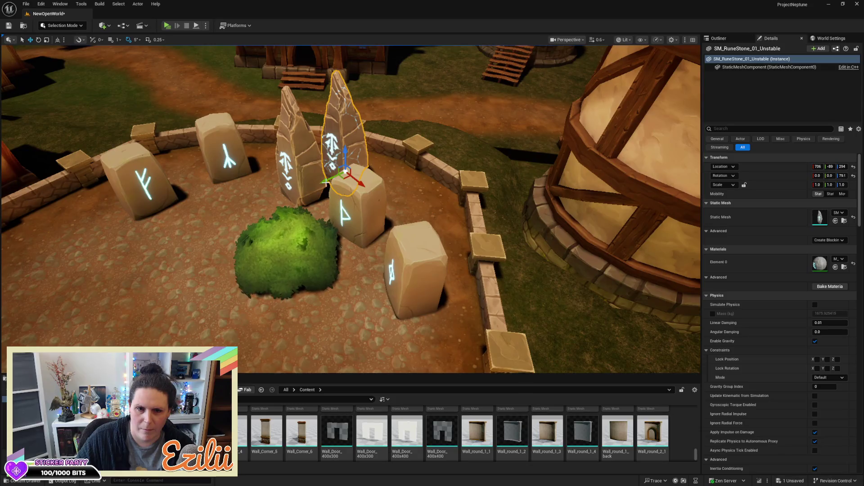
Step: Push the unstable rune stone back and turn the tall rune stone 25 degrees
{"action": "left_click_drag", "start_coordinate": [324, 182], "coordinate": [412, 160]}
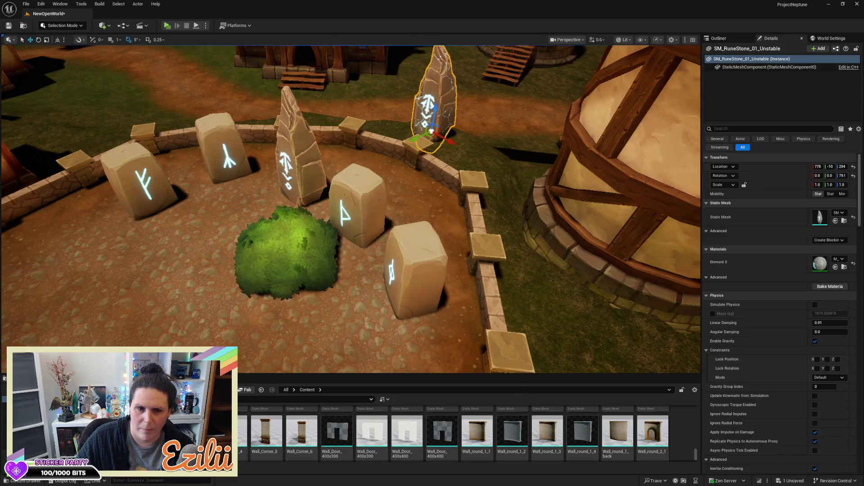
{"action": "left_click_drag", "start_coordinate": [367, 200], "coordinate": [368, 200]}
{"action": "left_click", "coordinate": [354, 209]}
{"action": "key", "text": "e"}
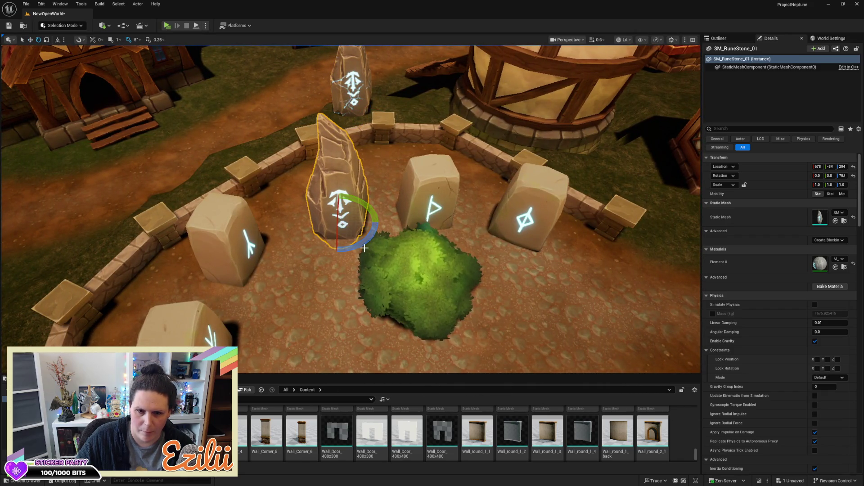
{"action": "left_click_drag", "start_coordinate": [380, 222], "coordinate": [376, 209]}
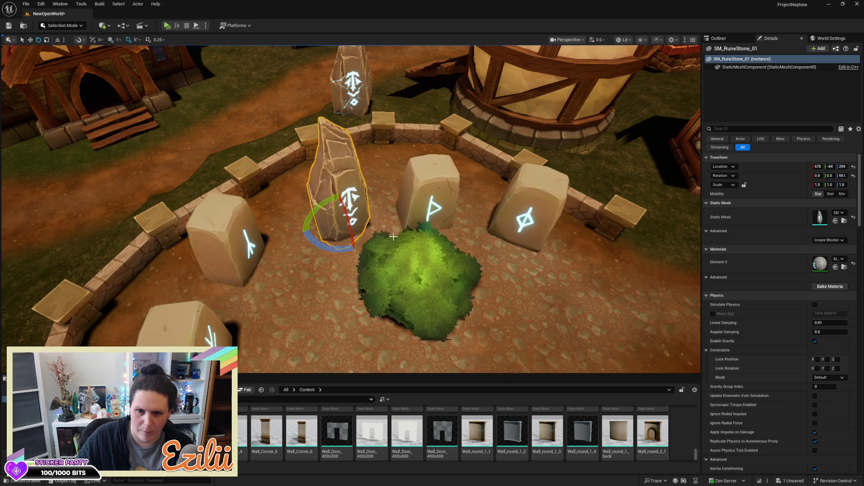
Step: Push the middle rune rock back toward the wall and slide the right rock along it
{"action": "left_click", "coordinate": [431, 227]}
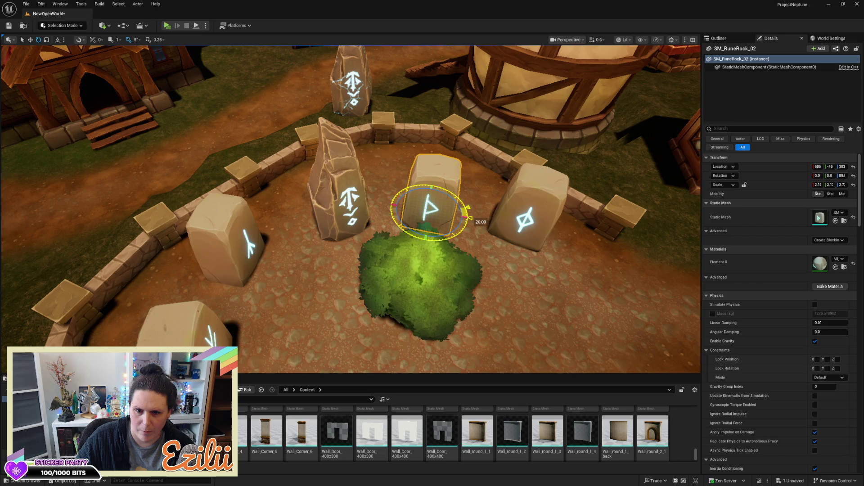
{"action": "mouse_move", "coordinate": [428, 232]}
{"action": "left_mouse_down"}
{"action": "mouse_move", "coordinate": [438, 193]}
{"action": "mouse_move", "coordinate": [486, 203]}
{"action": "left_mouse_up"}
{"action": "left_click", "coordinate": [413, 222]}
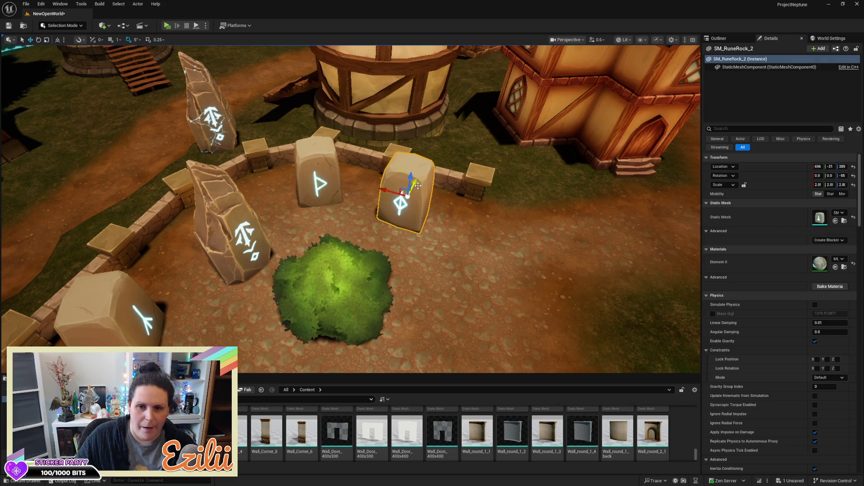
{"action": "mouse_move", "coordinate": [419, 186]}
{"action": "left_mouse_down"}
{"action": "mouse_move", "coordinate": [426, 174]}
{"action": "mouse_move", "coordinate": [405, 181]}
{"action": "mouse_move", "coordinate": [420, 185]}
{"action": "left_mouse_up"}
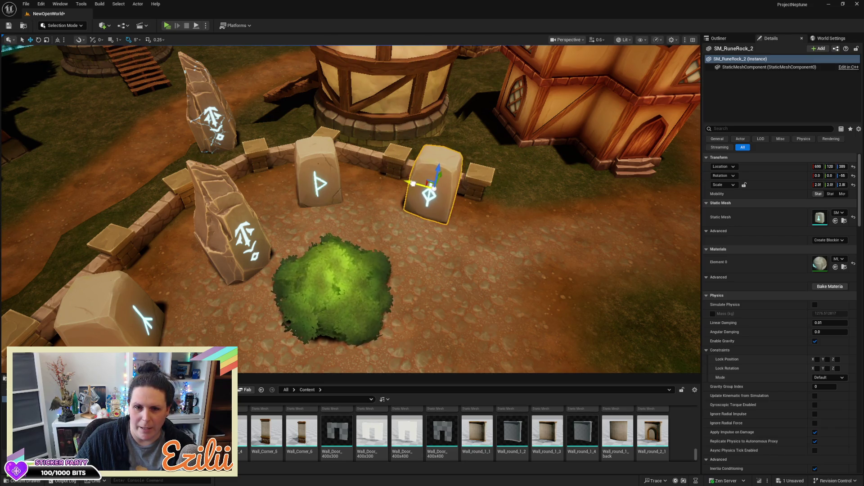
{"action": "left_click", "coordinate": [331, 175]}
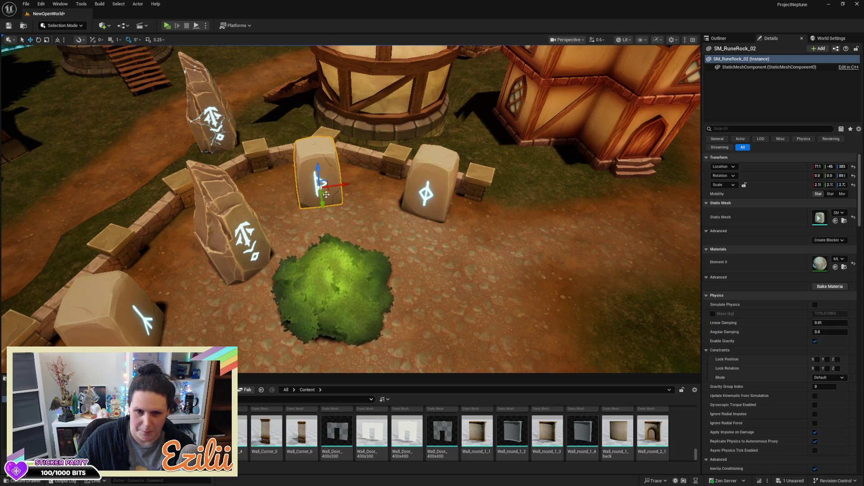
{"action": "left_click_drag", "start_coordinate": [327, 194], "coordinate": [332, 188]}
Step: Shift the tall rune stone back and right, and nudge the left rune rock right
{"action": "left_click_drag", "start_coordinate": [342, 225], "coordinate": [491, 225]}
{"action": "left_click", "coordinate": [306, 198]}
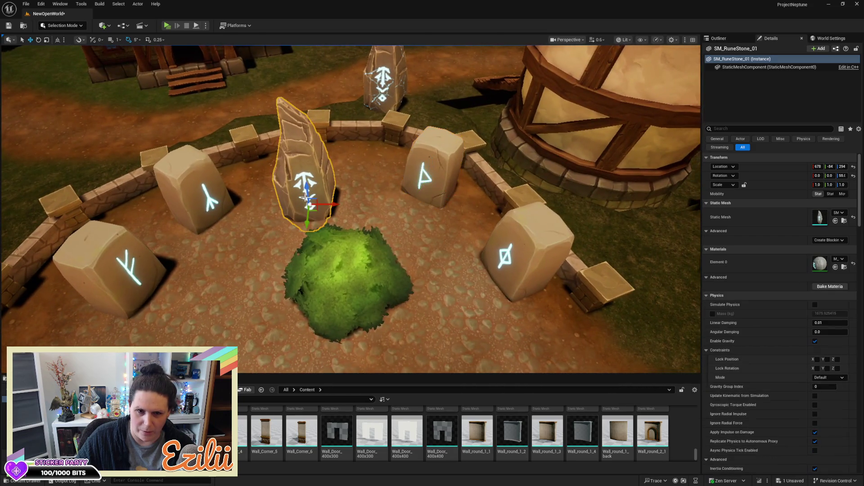
{"action": "left_click_drag", "start_coordinate": [312, 210], "coordinate": [322, 173]}
{"action": "left_click", "coordinate": [210, 186]}
{"action": "mouse_move", "coordinate": [228, 200]}
{"action": "left_mouse_down"}
{"action": "mouse_move", "coordinate": [189, 200]}
{"action": "mouse_move", "coordinate": [166, 180]}
{"action": "mouse_move", "coordinate": [169, 209]}
{"action": "mouse_move", "coordinate": [317, 171]}
{"action": "left_mouse_up"}
{"action": "mouse_move", "coordinate": [322, 134]}
{"action": "left_mouse_down"}
{"action": "mouse_move", "coordinate": [333, 131]}
{"action": "mouse_move", "coordinate": [336, 145]}
{"action": "mouse_move", "coordinate": [360, 142]}
{"action": "left_mouse_up"}
{"action": "key", "text": "e"}
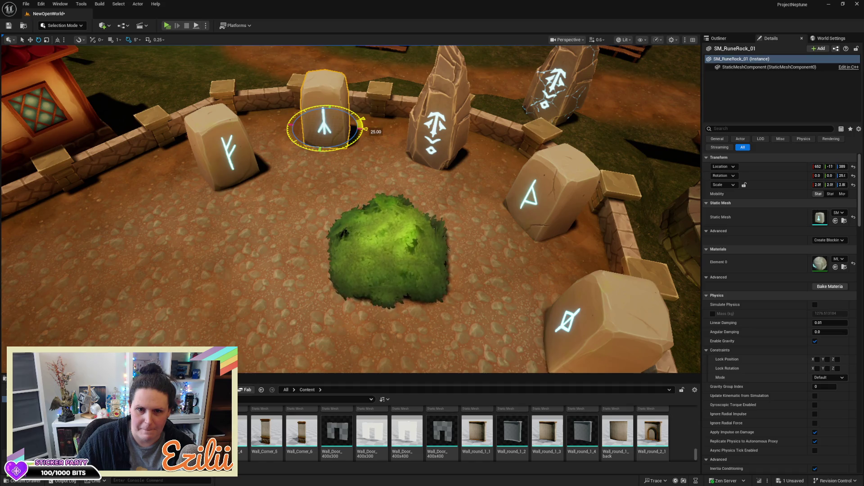
Step: Make the tall rune stone slightly narrower and shift the left rune rock slightly left
{"action": "left_click", "coordinate": [440, 131]}
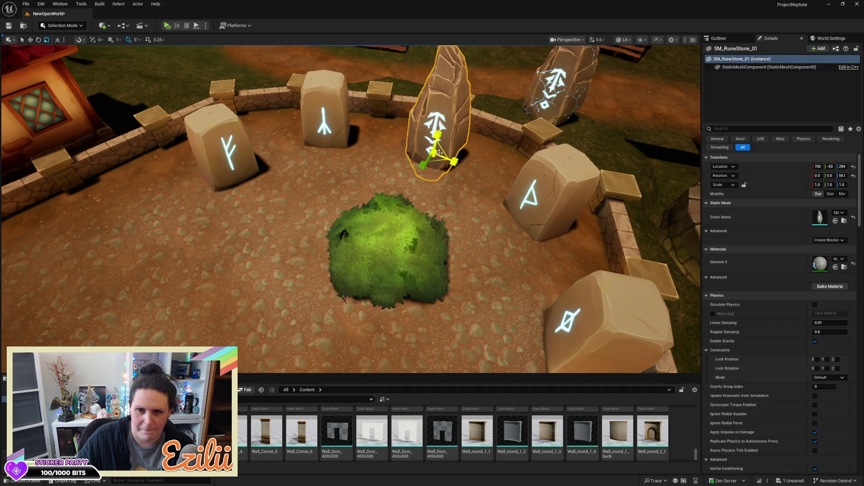
{"action": "left_click_drag", "start_coordinate": [437, 159], "coordinate": [443, 131]}
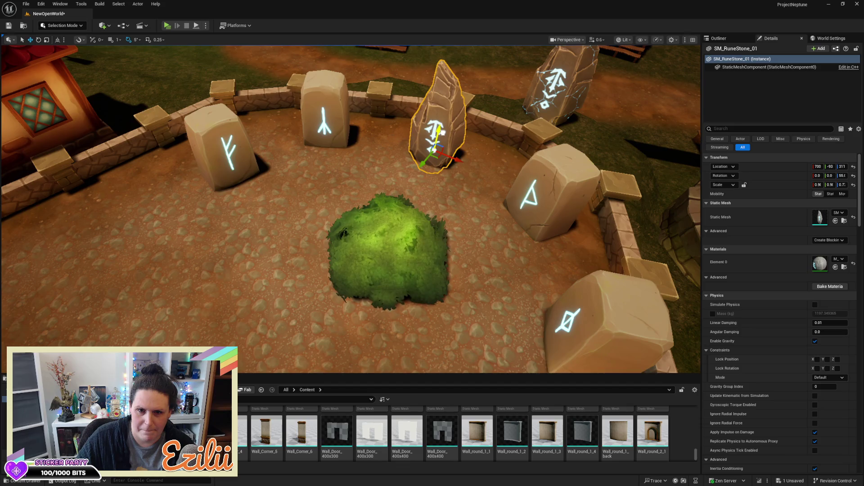
{"action": "left_click", "coordinate": [232, 176]}
{"action": "left_click_drag", "start_coordinate": [213, 154], "coordinate": [145, 122]}
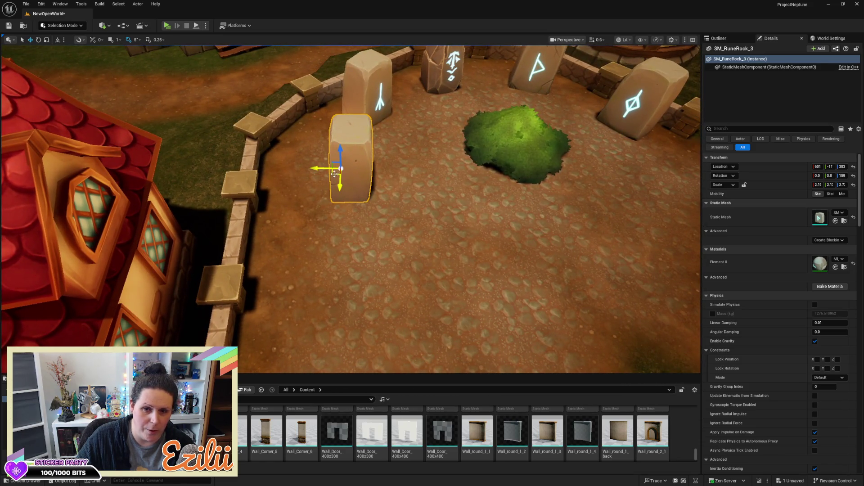
{"action": "left_click_drag", "start_coordinate": [332, 174], "coordinate": [295, 169]}
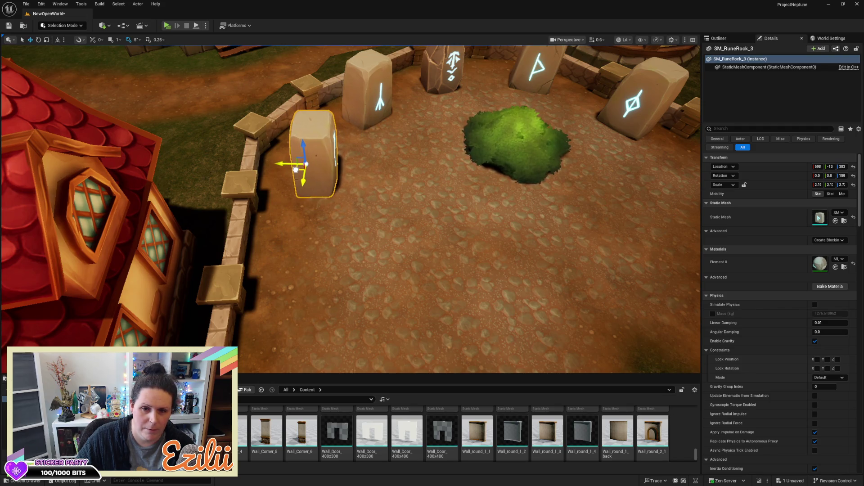
{"action": "mouse_move", "coordinate": [353, 180]}
{"action": "left_mouse_down"}
{"action": "mouse_move", "coordinate": [353, 234]}
{"action": "mouse_move", "coordinate": [313, 234]}
{"action": "left_mouse_up"}
Step: Delete the extra tall rune stone standing behind the circle
{"action": "left_click_drag", "start_coordinate": [449, 135], "coordinate": [449, 135]}
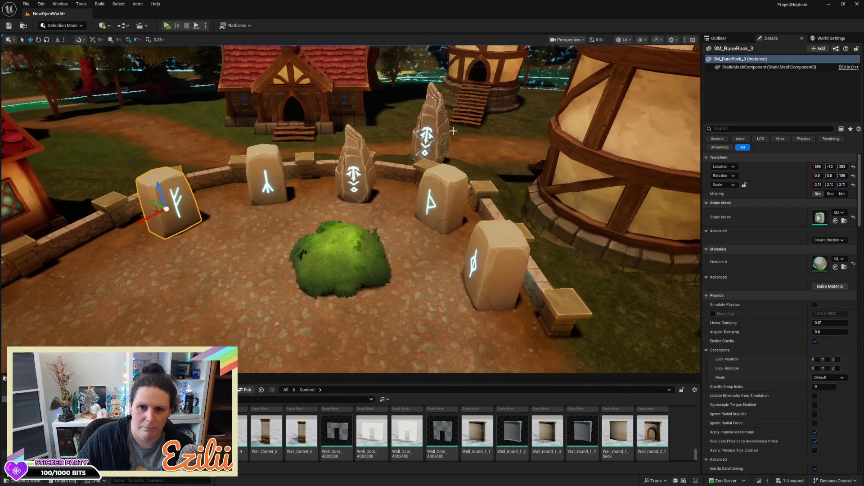
{"action": "left_click", "coordinate": [429, 123]}
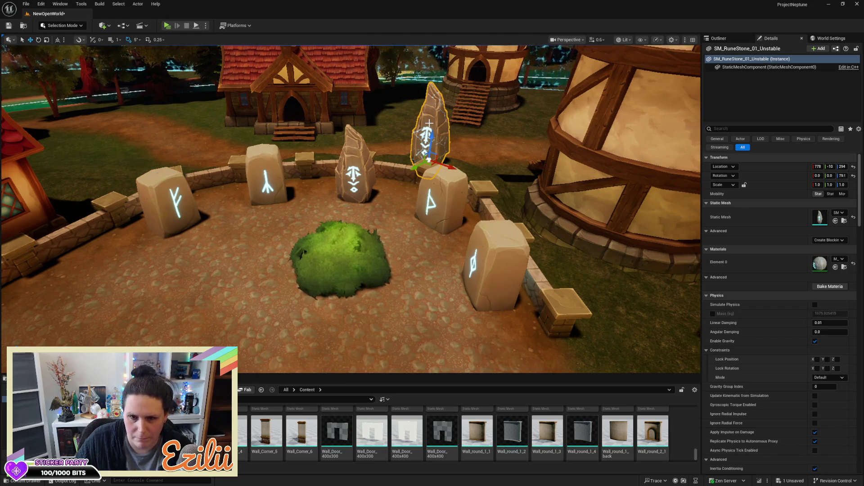
{"action": "key", "text": "Delete"}
{"action": "left_click_drag", "start_coordinate": [440, 139], "coordinate": [440, 140]}
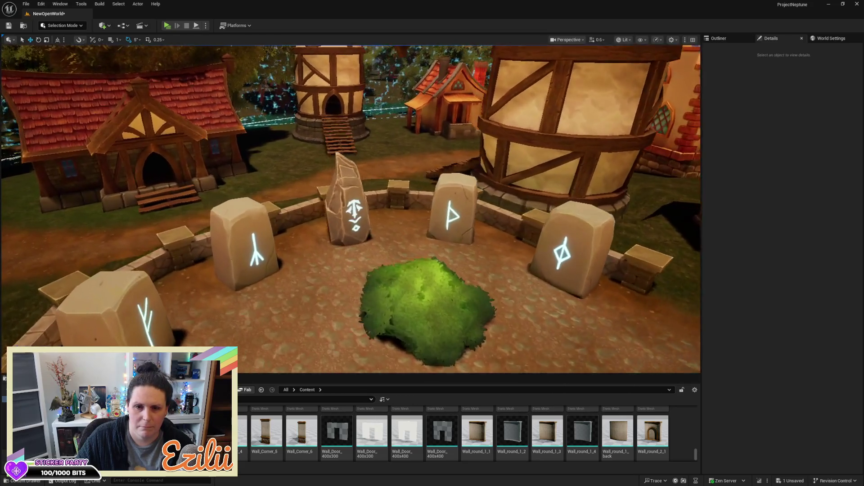
{"action": "left_click", "coordinate": [428, 312]}
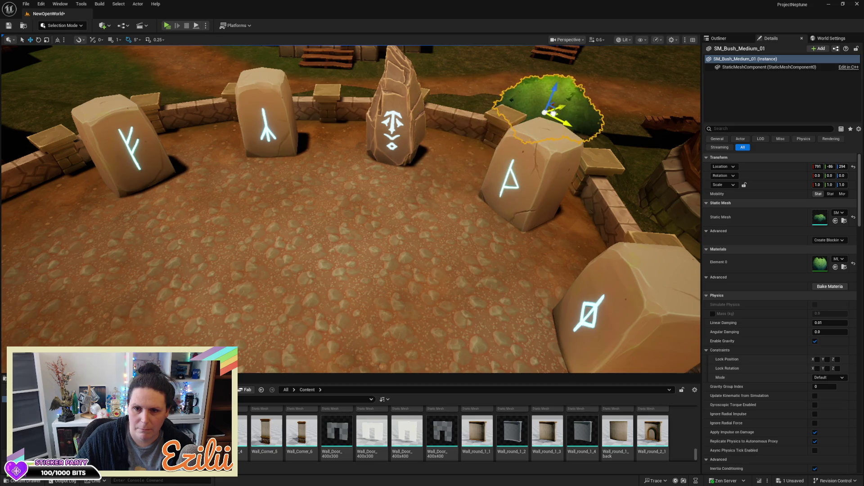
Step: Fly over to the green bush, relocate it onto the grass by the tower, and save
{"action": "key", "text": "w"}
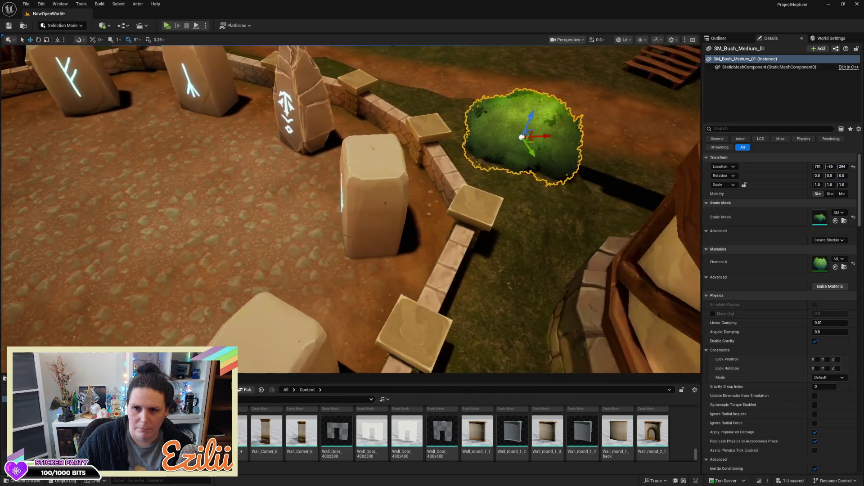
{"action": "key", "text": "d"}
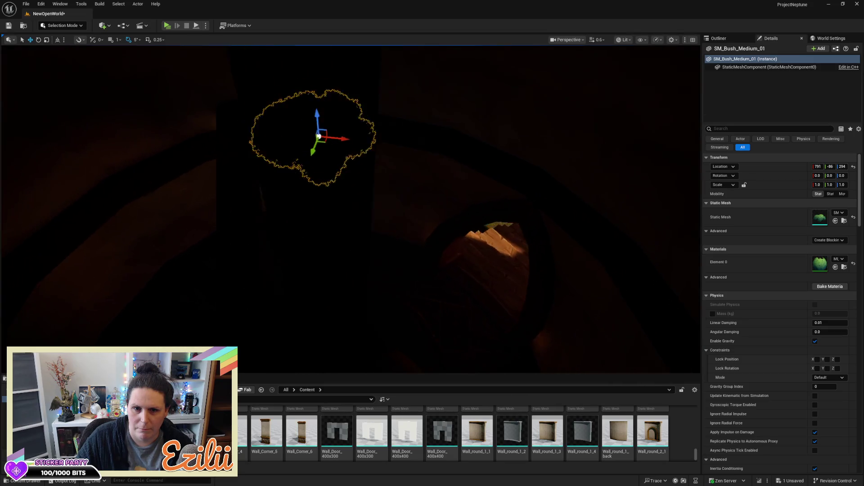
{"action": "key", "text": "s"}
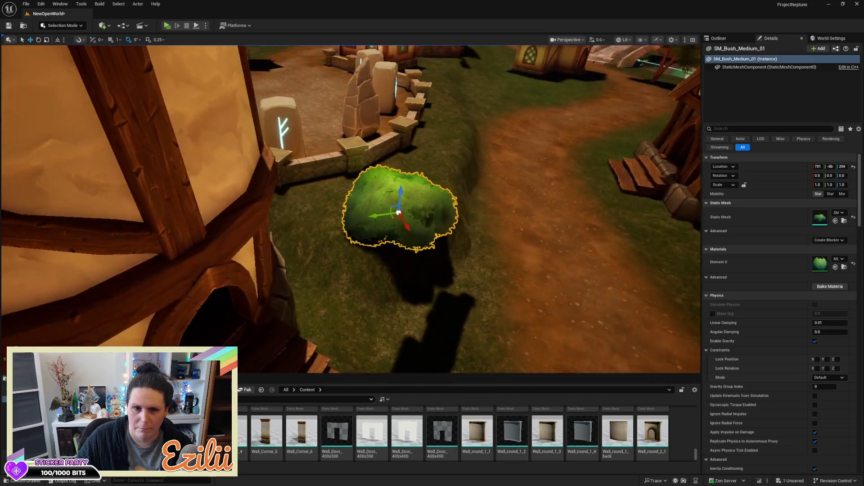
{"action": "key", "text": "a"}
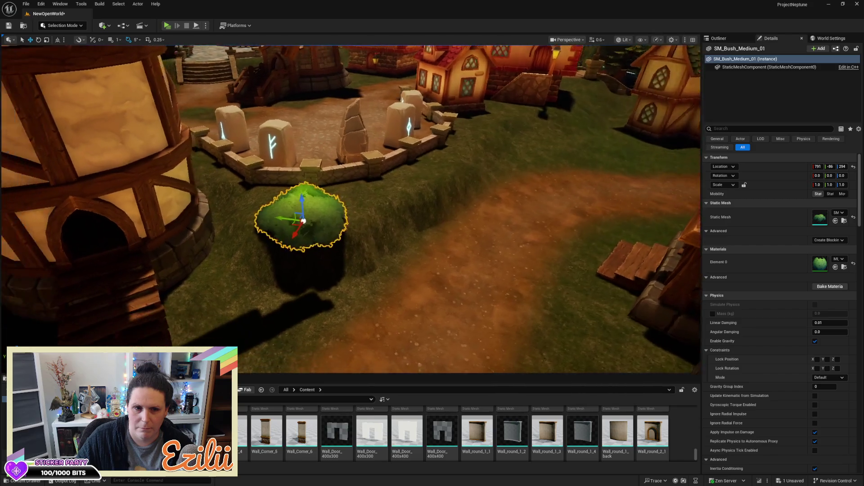
{"action": "key", "text": "a"}
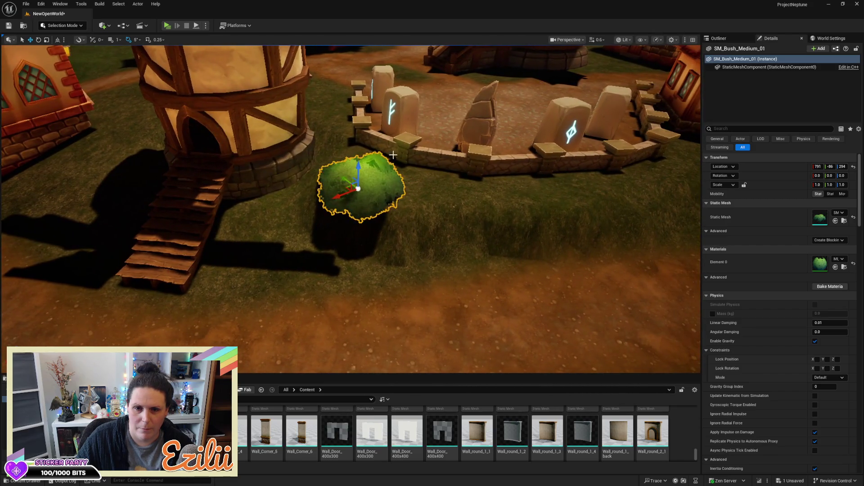
{"action": "left_click_drag", "start_coordinate": [345, 188], "coordinate": [213, 229]}
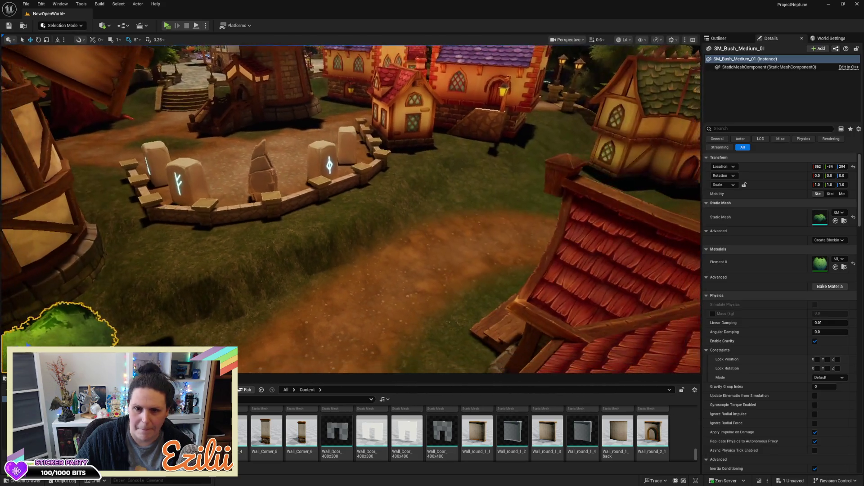
{"action": "key", "text": "w"}
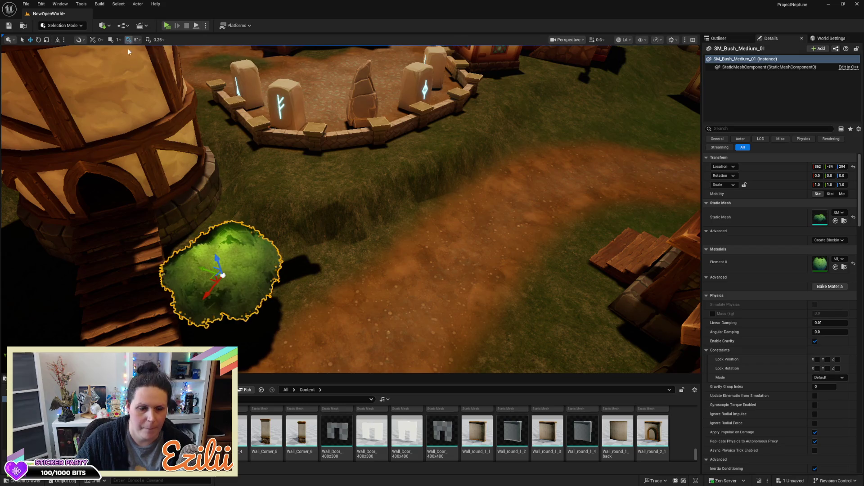
{"action": "key", "text": "ctrl+s"}
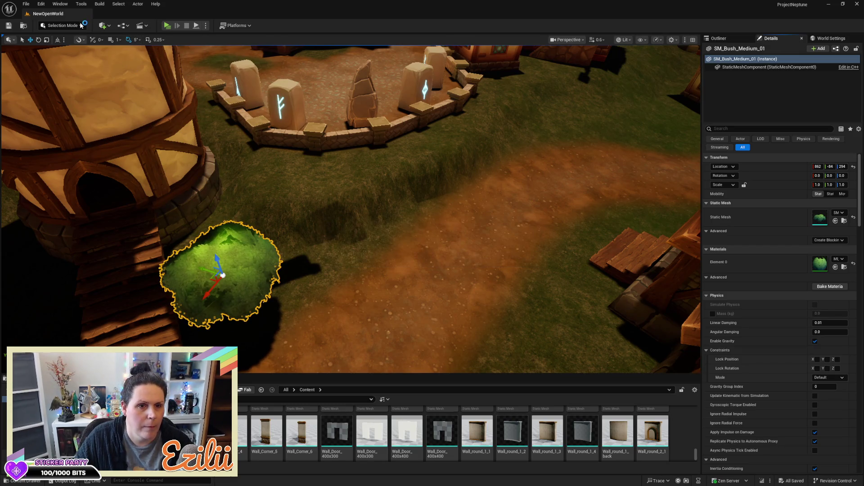
{"action": "left_click", "coordinate": [81, 26]}
Step: Use the Landscape Sculpt Smooth brush at about size 390 to even the grassy ledge by the path
{"action": "left_click", "coordinate": [75, 46]}
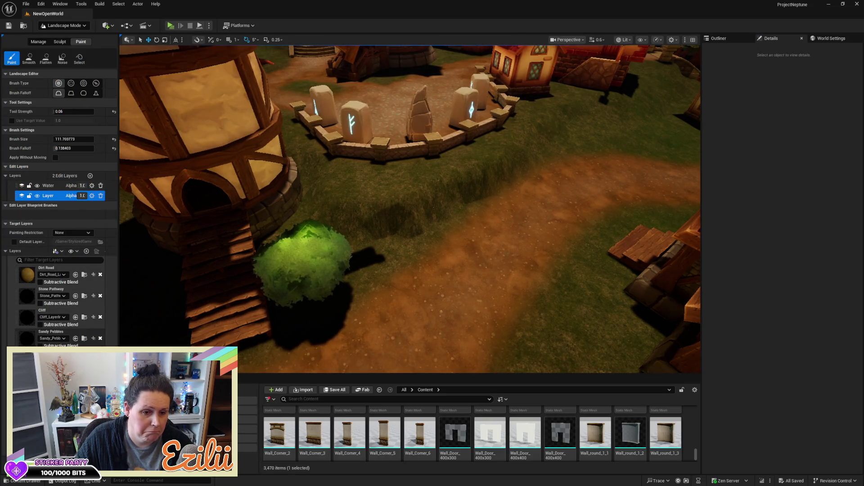
{"action": "left_click", "coordinate": [64, 44]}
{"action": "left_click", "coordinate": [45, 57]}
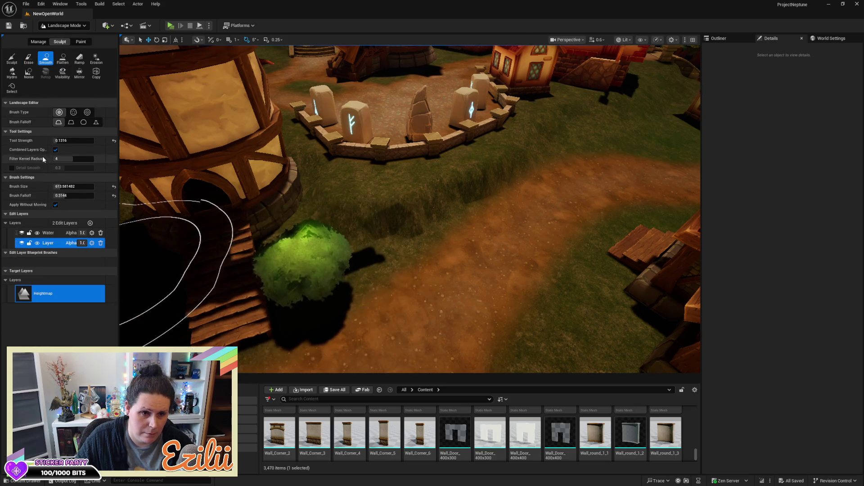
{"action": "left_click_drag", "start_coordinate": [63, 189], "coordinate": [47, 189]}
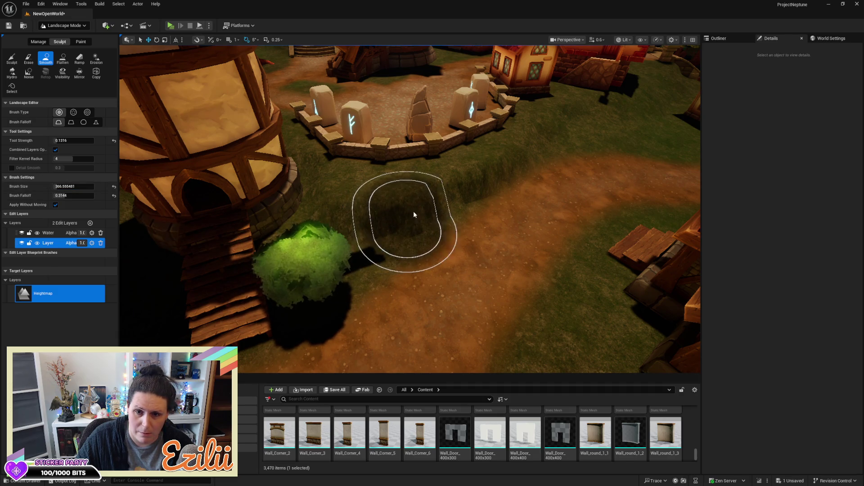
{"action": "mouse_move", "coordinate": [399, 187]}
{"action": "left_mouse_down"}
{"action": "mouse_move", "coordinate": [496, 163]}
{"action": "mouse_move", "coordinate": [593, 106]}
{"action": "left_mouse_up"}
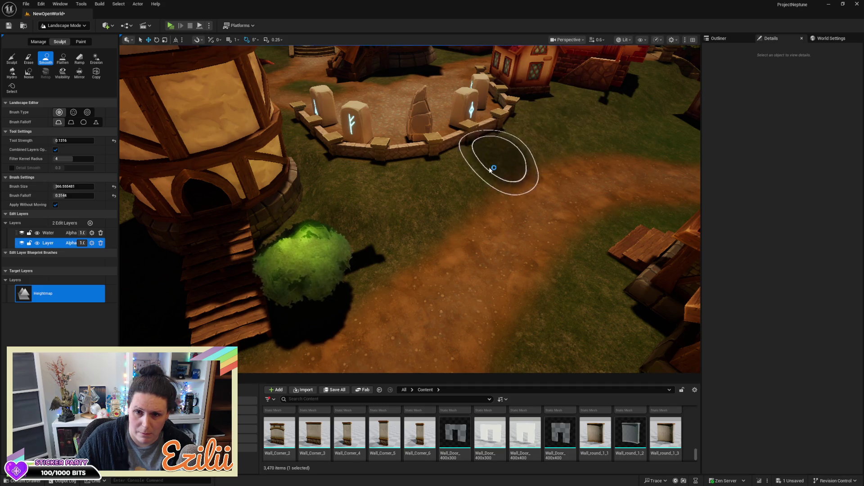
{"action": "mouse_move", "coordinate": [459, 231]}
{"action": "left_mouse_down"}
{"action": "mouse_move", "coordinate": [193, 151]}
{"action": "mouse_move", "coordinate": [260, 126]}
{"action": "mouse_move", "coordinate": [180, 115]}
{"action": "mouse_move", "coordinate": [266, 120]}
{"action": "left_mouse_up"}
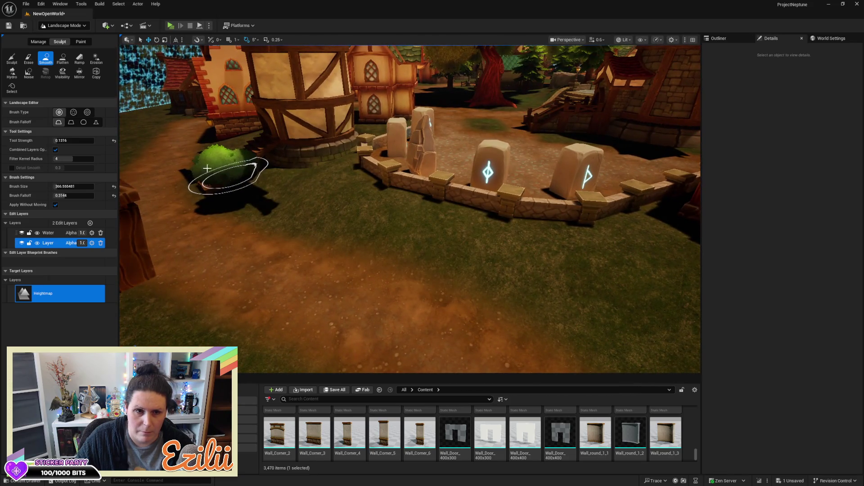
Step: Return to Selection Mode and slide the medium bush closer to the tower, then deselect it
{"action": "left_click", "coordinate": [67, 26]}
{"action": "left_click", "coordinate": [63, 37]}
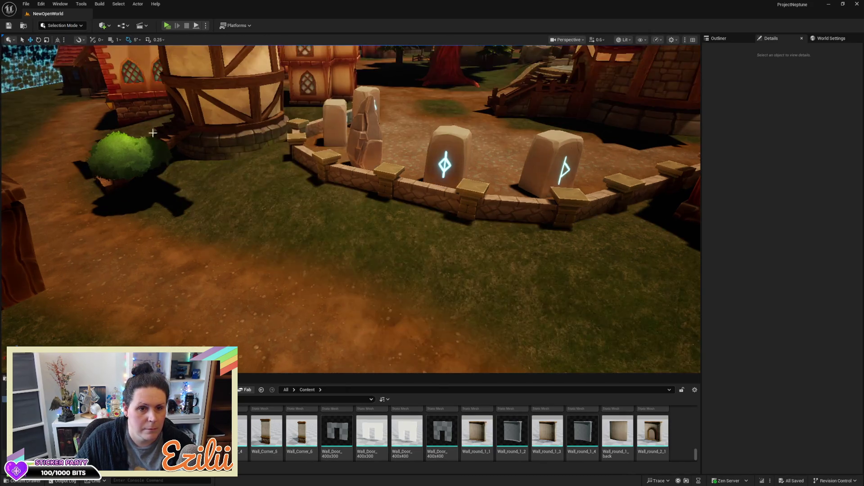
{"action": "left_click", "coordinate": [127, 159]}
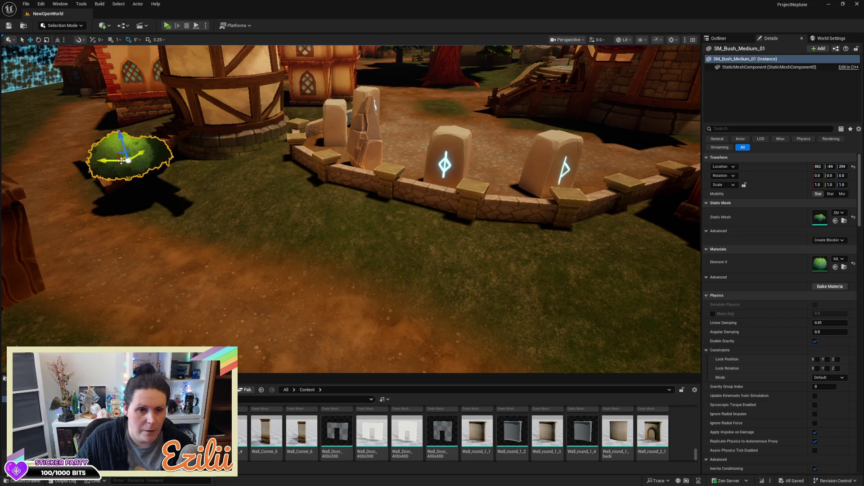
{"action": "left_click_drag", "start_coordinate": [112, 161], "coordinate": [241, 168]}
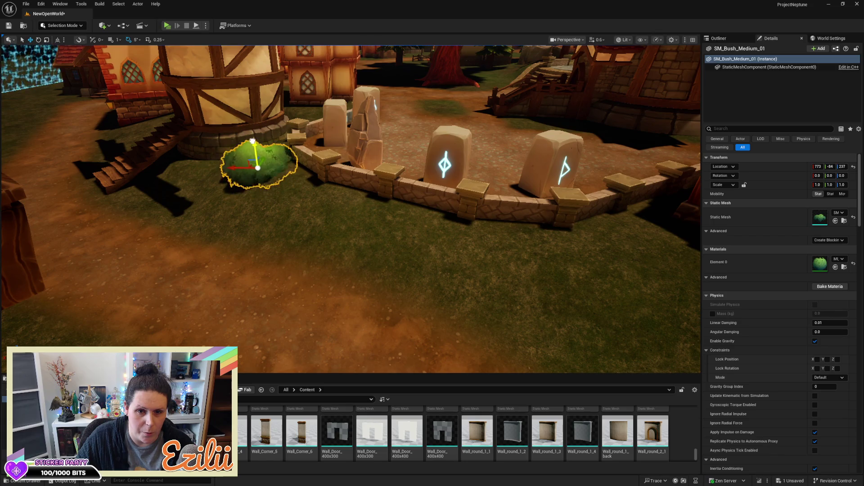
{"action": "mouse_move", "coordinate": [299, 159]}
{"action": "left_mouse_down"}
{"action": "mouse_move", "coordinate": [295, 135]}
{"action": "mouse_move", "coordinate": [230, 112]}
{"action": "mouse_move", "coordinate": [358, 161]}
{"action": "left_mouse_up"}
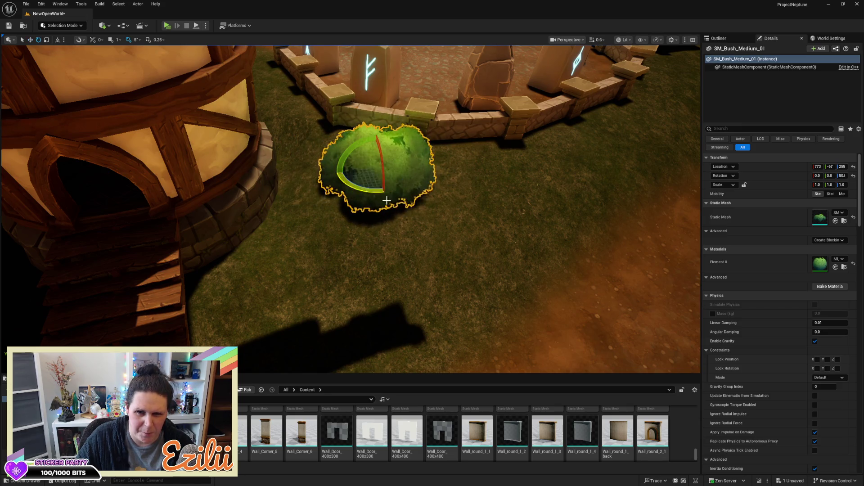
{"action": "key", "text": "Escape"}
{"action": "mouse_move", "coordinate": [381, 197]}
{"action": "left_mouse_down"}
{"action": "mouse_move", "coordinate": [382, 270]}
{"action": "mouse_move", "coordinate": [459, 277]}
{"action": "mouse_move", "coordinate": [419, 270]}
{"action": "mouse_move", "coordinate": [419, 256]}
{"action": "left_mouse_up"}
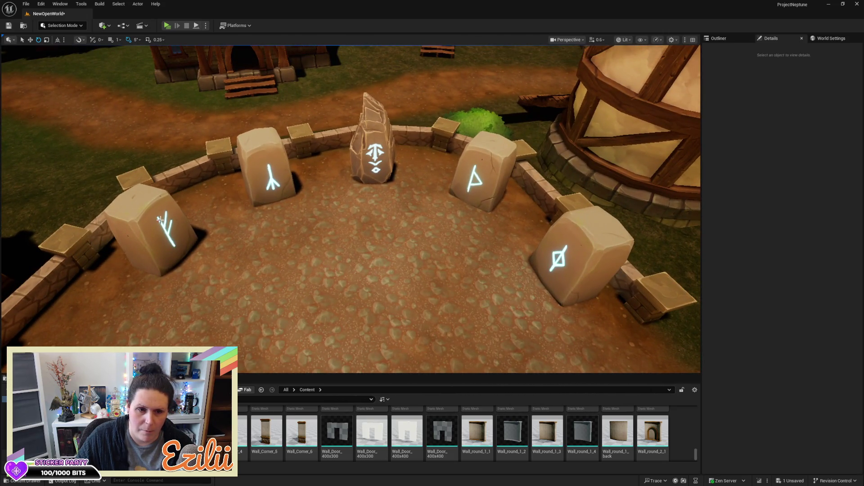
Step: Select all five rune stones in the viewport and show the Outliner
{"action": "left_click", "coordinate": [163, 221]}
{"action": "left_click", "coordinate": [266, 157], "text": "ctrl"}
{"action": "left_click", "coordinate": [363, 149], "text": "ctrl"}
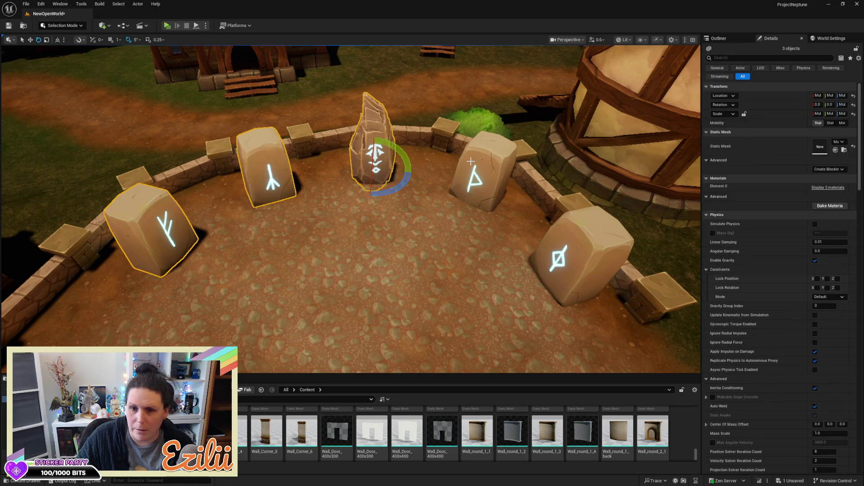
{"action": "left_click", "coordinate": [473, 162], "text": "ctrl"}
{"action": "left_click", "coordinate": [576, 266], "text": "ctrl"}
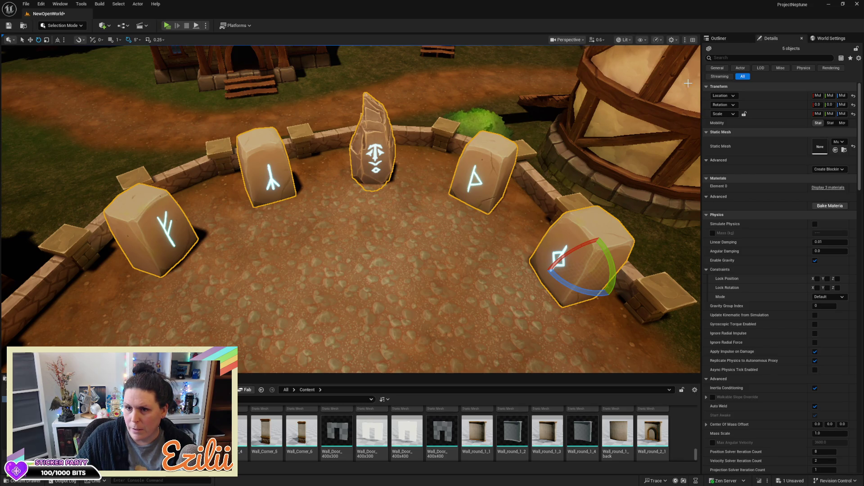
{"action": "left_click", "coordinate": [720, 38]}
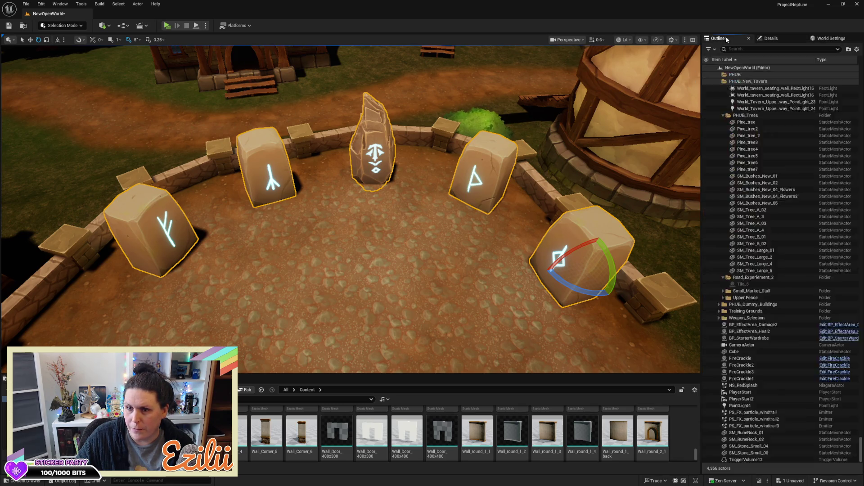
Step: Look through the selection's context menu and close it without changes
{"action": "right_click", "coordinate": [589, 234]}
{"action": "mouse_move", "coordinate": [622, 442]}
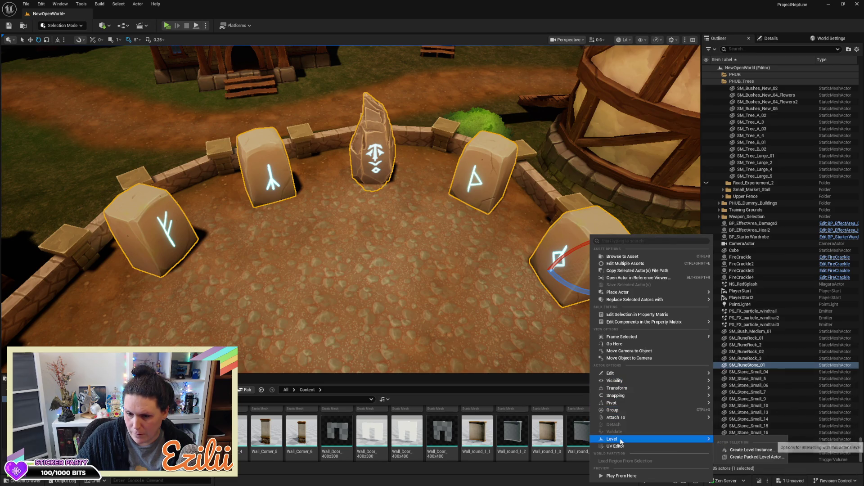
{"action": "mouse_move", "coordinate": [628, 417]}
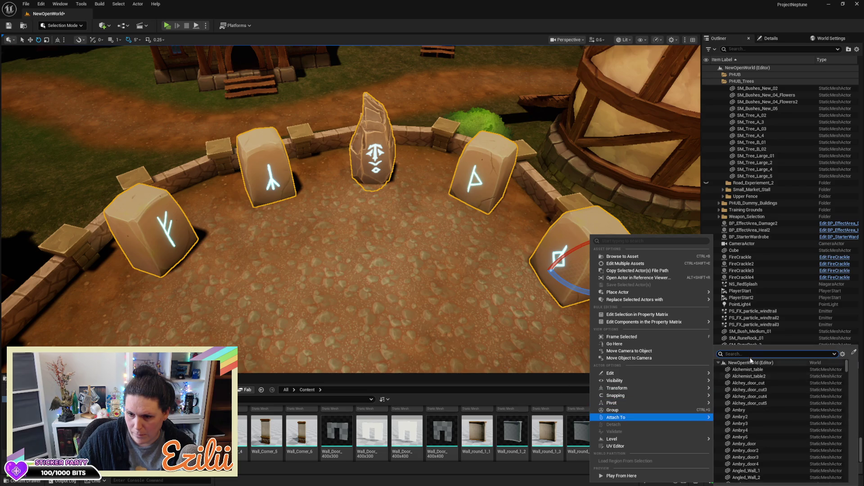
{"action": "mouse_move", "coordinate": [603, 395]}
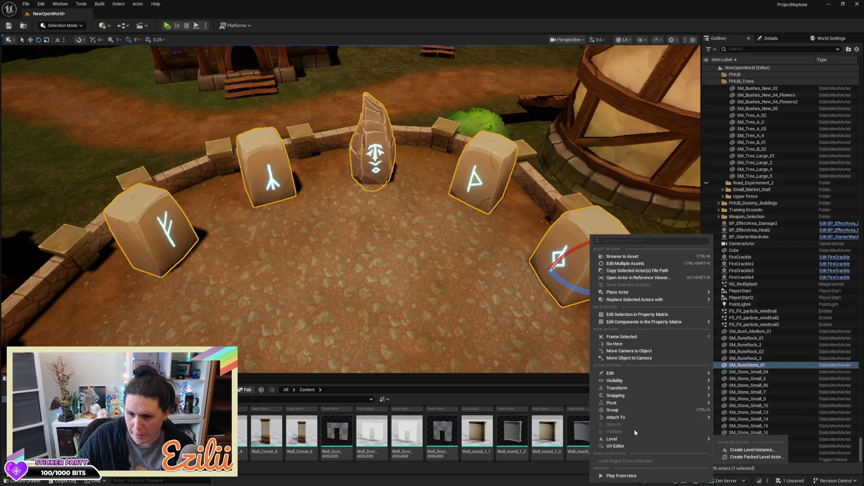
{"action": "mouse_move", "coordinate": [637, 379]}
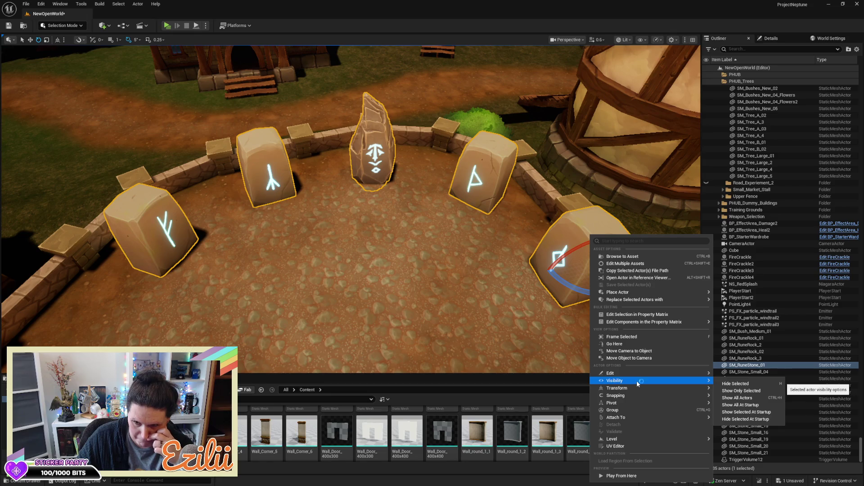
{"action": "mouse_move", "coordinate": [635, 373]}
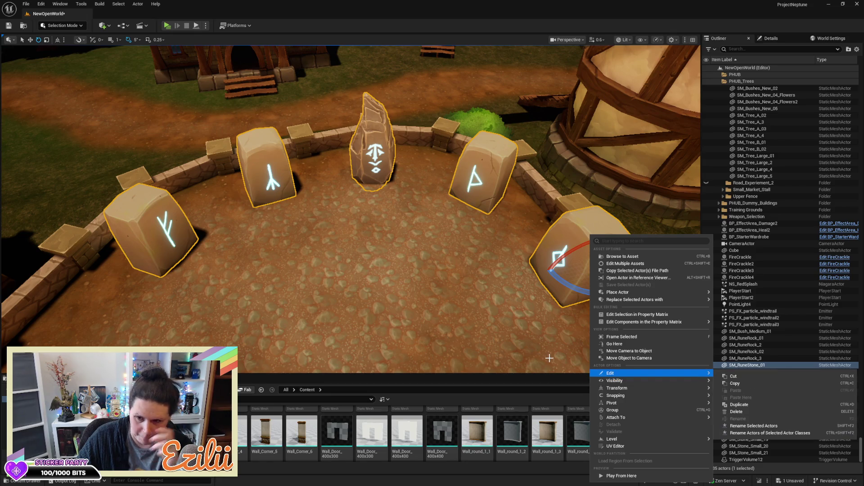
{"action": "left_click", "coordinate": [550, 358]}
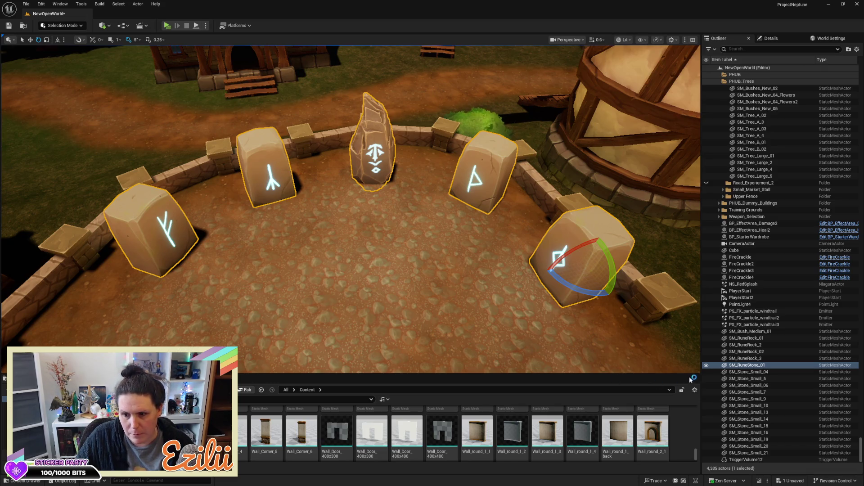
Step: Select SM_RuneRock_01, SM_RuneRock_2, SM_RuneRock_02, SM_RuneRock_3 and SM_RuneStone_01 in the Outliner
{"action": "left_click", "coordinate": [750, 369]}
{"action": "left_click", "coordinate": [751, 360]}
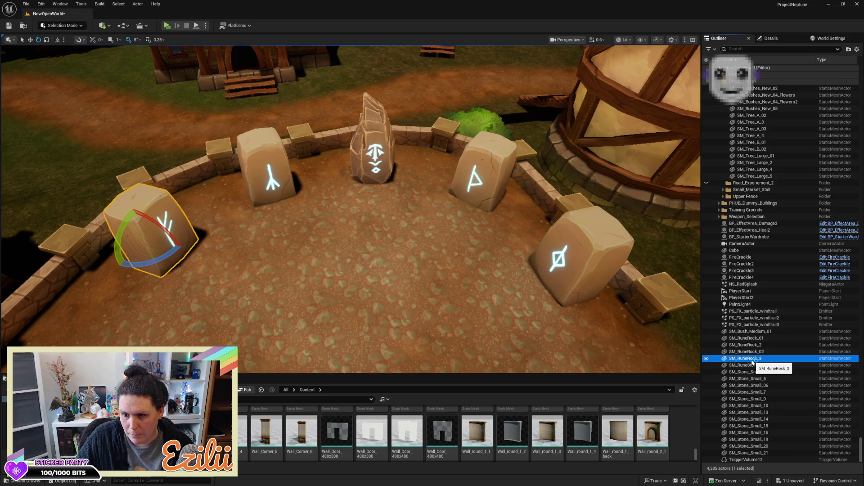
{"action": "left_click", "coordinate": [748, 338]}
{"action": "left_click", "coordinate": [747, 344], "text": "ctrl"}
{"action": "left_click", "coordinate": [747, 351], "text": "ctrl"}
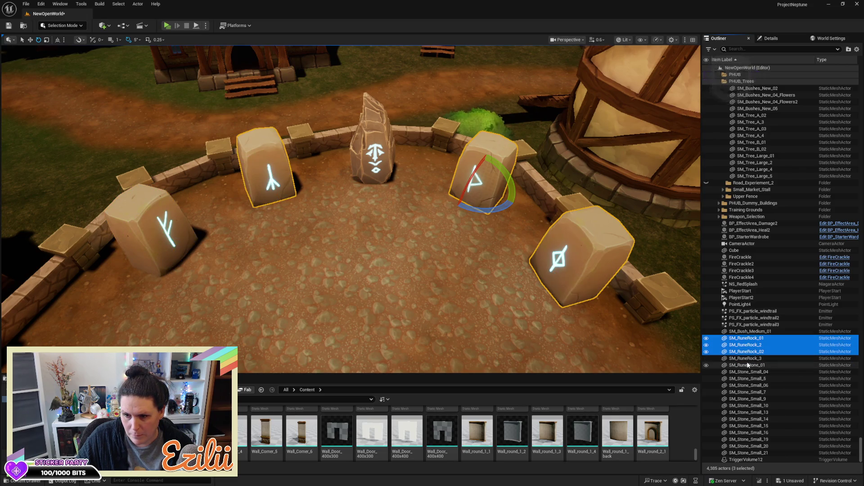
{"action": "left_click", "coordinate": [747, 358], "text": "ctrl"}
{"action": "left_click", "coordinate": [748, 365], "text": "ctrl"}
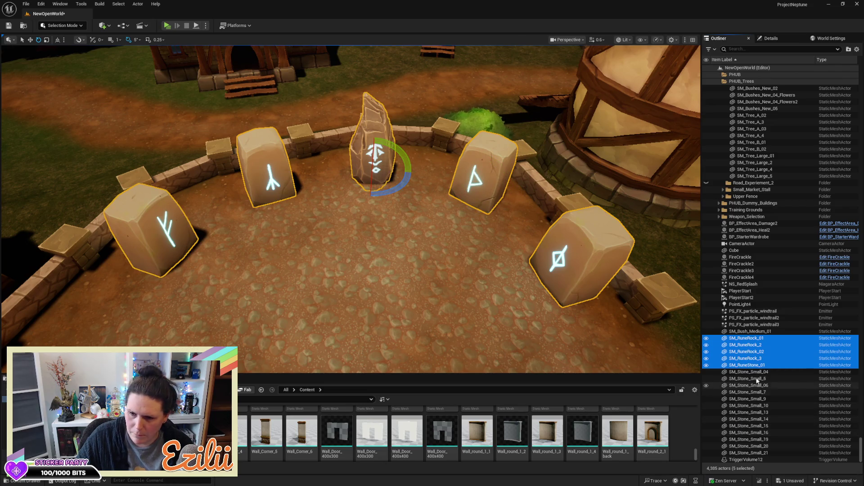
Step: Move the five rune actors into a new folder named Rune_Park
{"action": "right_click", "coordinate": [759, 368]}
{"action": "mouse_move", "coordinate": [754, 343]}
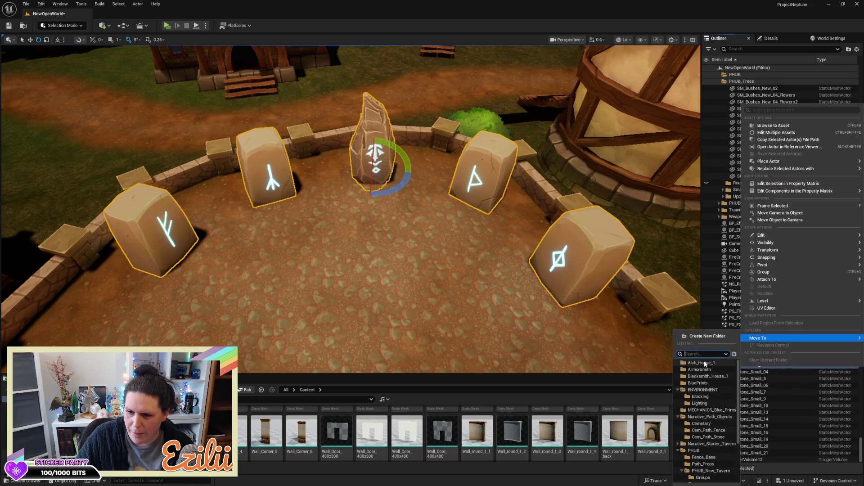
{"action": "scroll", "coordinate": [689, 395], "scroll_direction": "down", "scroll_amount": 2}
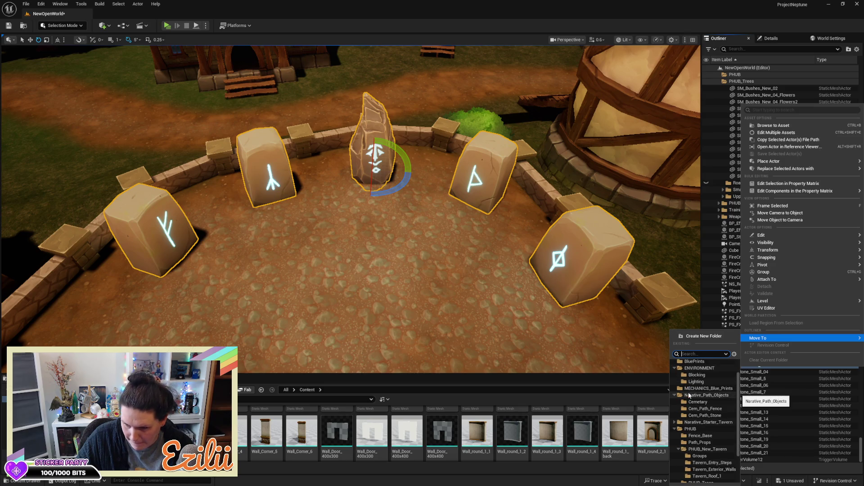
{"action": "scroll", "coordinate": [690, 394], "scroll_direction": "down", "scroll_amount": 2}
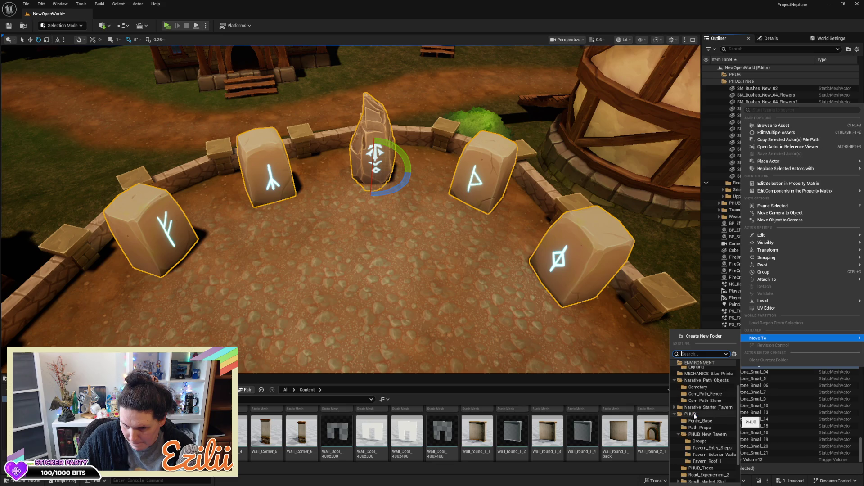
{"action": "scroll", "coordinate": [694, 416], "scroll_direction": "down", "scroll_amount": 2}
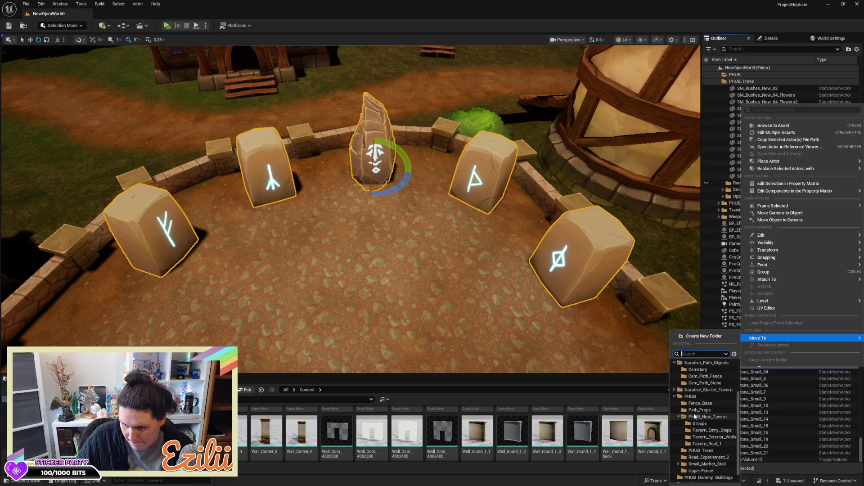
{"action": "scroll", "coordinate": [694, 416], "scroll_direction": "up", "scroll_amount": 5}
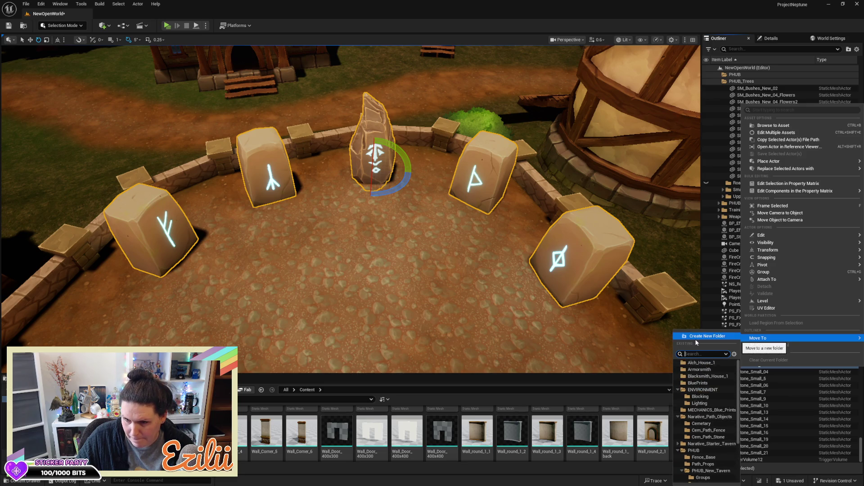
{"action": "left_click", "coordinate": [696, 341]}
{"action": "type", "text": "Rune_Park"}
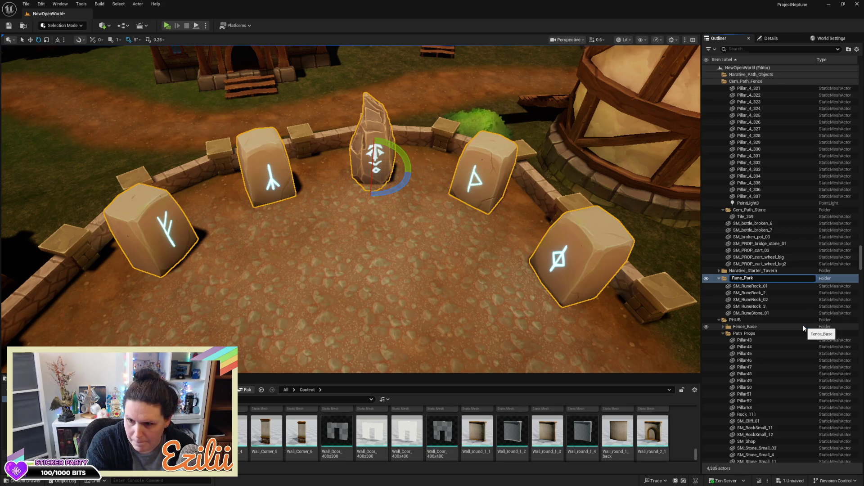
{"action": "key", "text": "Return"}
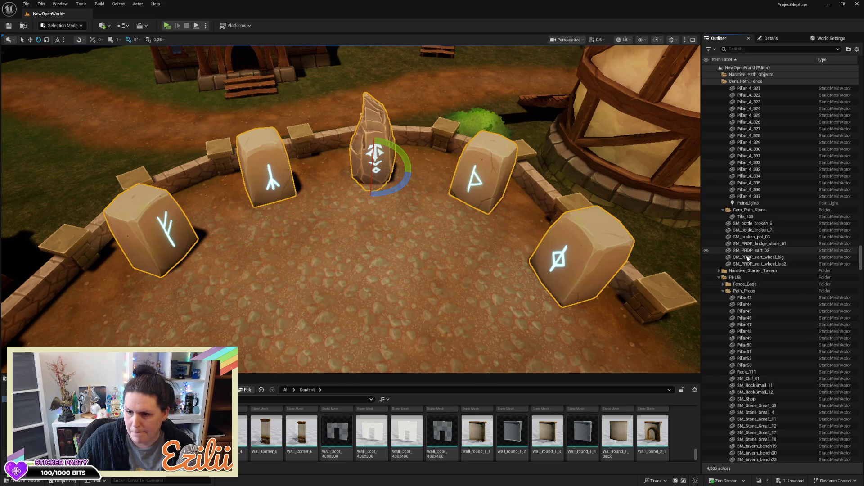
Step: Collapse the Path_Props, PHUB_New_Tavern, PHUB, Blacksmith_House_1 and Narative_Path_Objects folders
{"action": "left_click", "coordinate": [706, 291]}
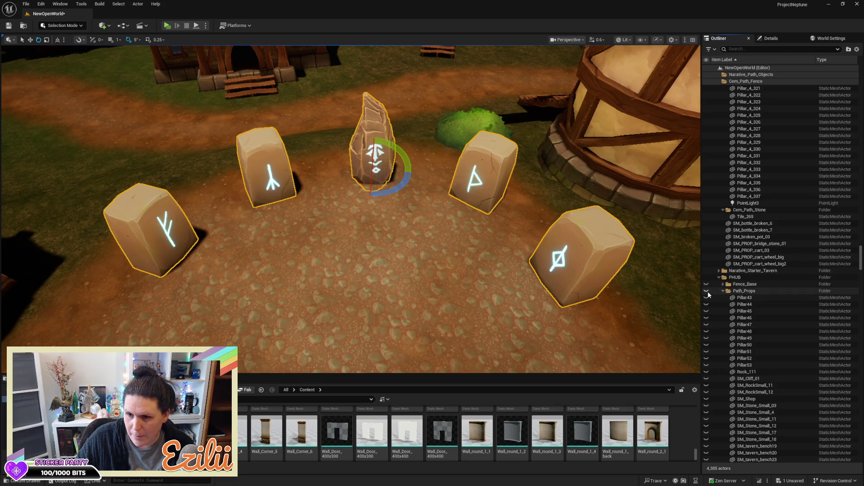
{"action": "left_click", "coordinate": [706, 291]}
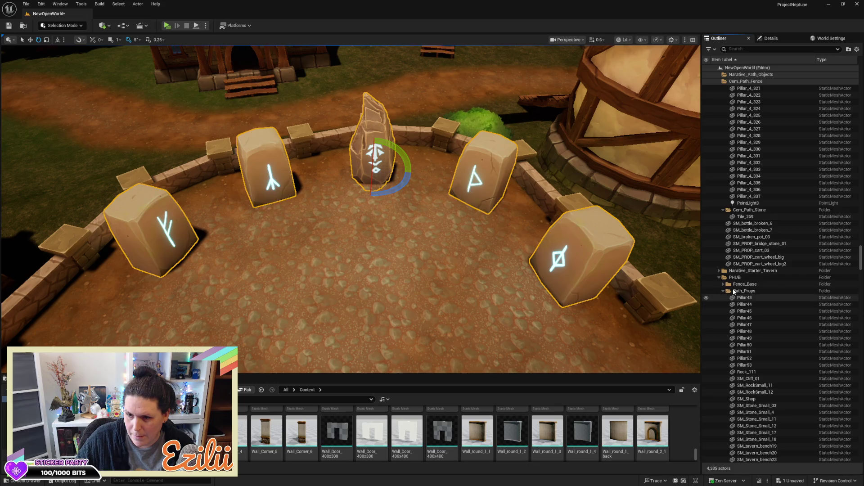
{"action": "left_click", "coordinate": [723, 291]}
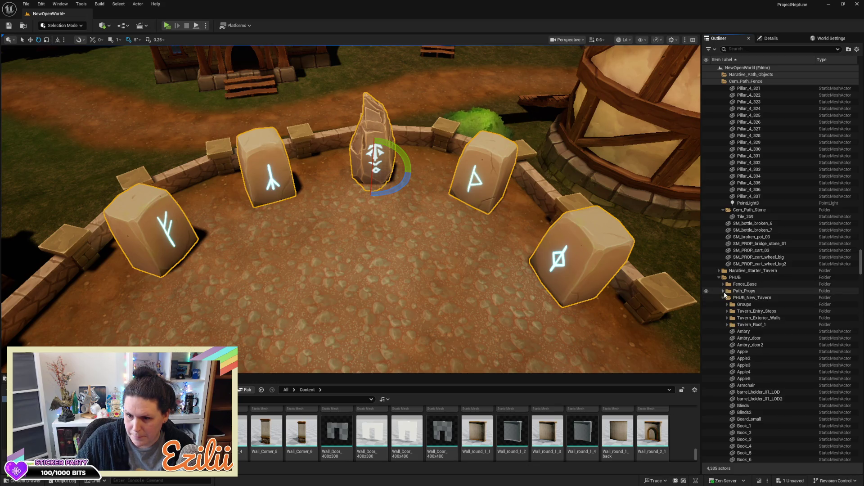
{"action": "left_click", "coordinate": [723, 298]}
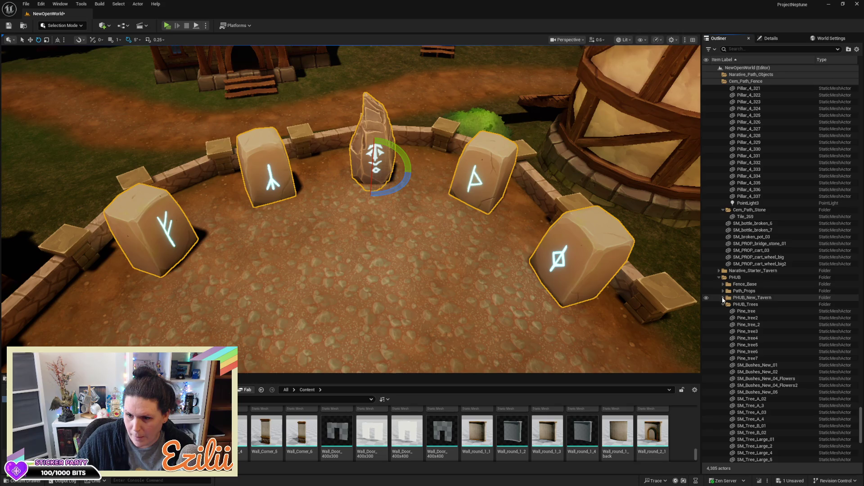
{"action": "left_click", "coordinate": [719, 278]}
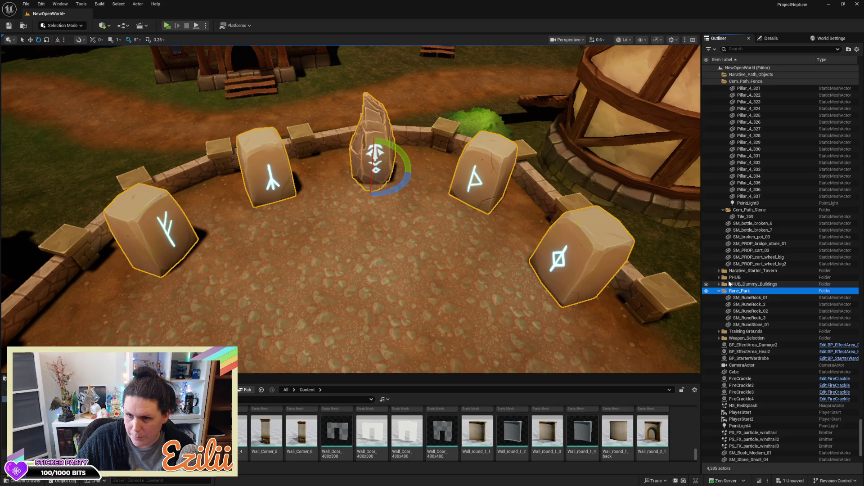
{"action": "scroll", "coordinate": [729, 282], "scroll_direction": "up", "scroll_amount": 3}
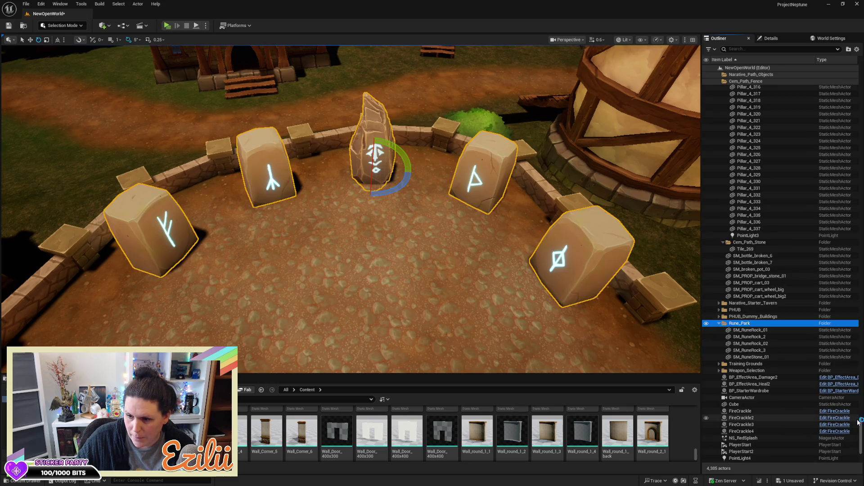
{"action": "left_click_drag", "start_coordinate": [860, 421], "coordinate": [861, 83]}
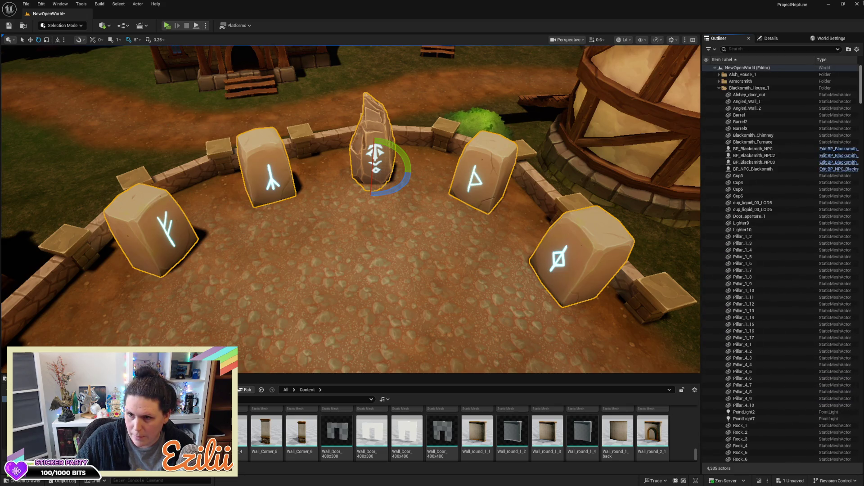
{"action": "left_click", "coordinate": [719, 88]}
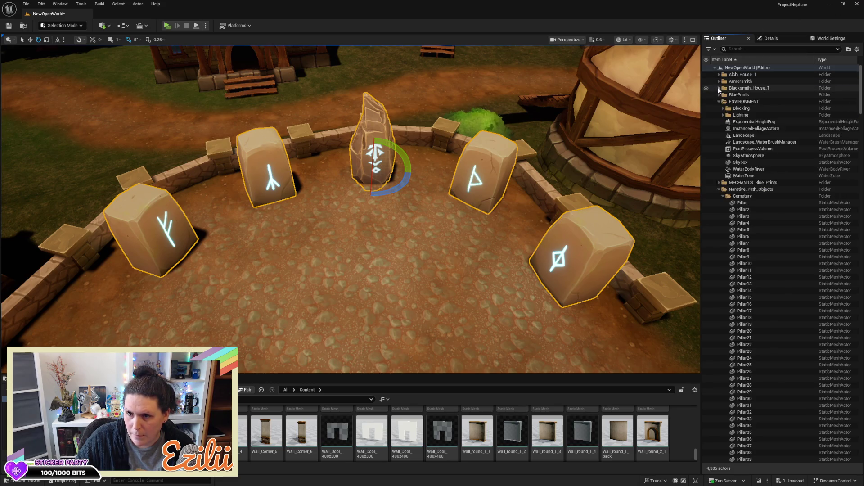
{"action": "left_click", "coordinate": [719, 115]}
{"action": "left_click", "coordinate": [719, 115]}
Step: Drag the Rune_Park folder into the PHUB folder and deselect the rune stones
{"action": "left_click", "coordinate": [738, 142]}
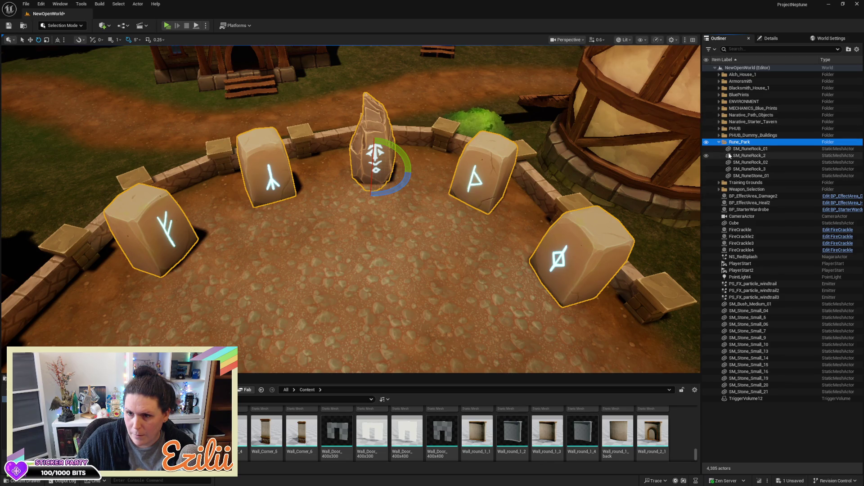
{"action": "left_click", "coordinate": [719, 143]}
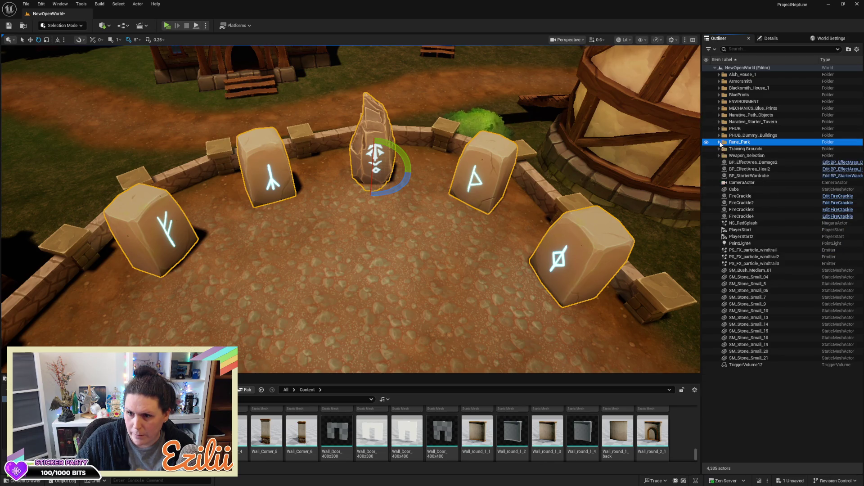
{"action": "mouse_move", "coordinate": [724, 143]}
{"action": "left_mouse_down"}
{"action": "mouse_move", "coordinate": [744, 142]}
{"action": "mouse_move", "coordinate": [736, 130]}
{"action": "left_mouse_up"}
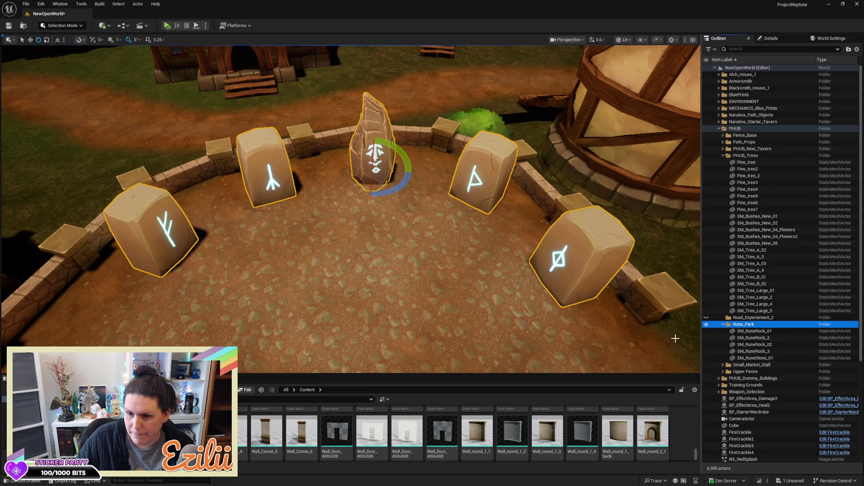
{"action": "left_click", "coordinate": [723, 325]}
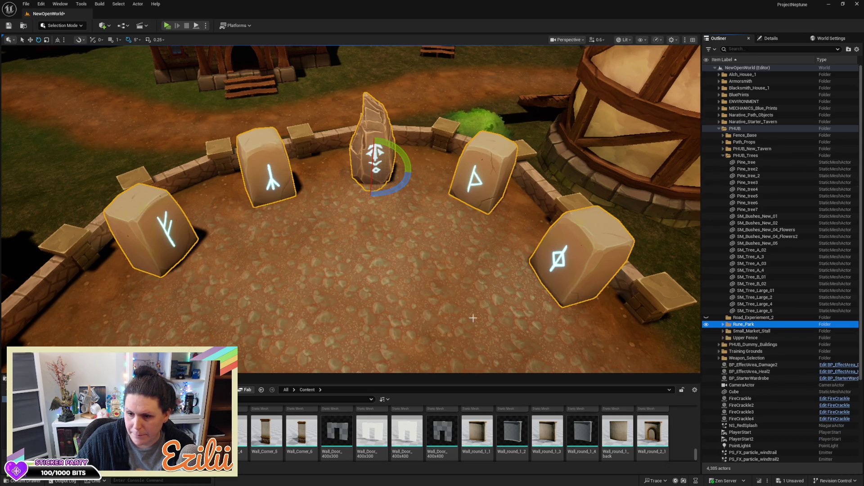
{"action": "left_click", "coordinate": [452, 281]}
{"action": "mouse_move", "coordinate": [452, 281]}
{"action": "left_mouse_down"}
{"action": "mouse_move", "coordinate": [432, 270]}
{"action": "mouse_move", "coordinate": [419, 288]}
{"action": "mouse_move", "coordinate": [396, 261]}
{"action": "mouse_move", "coordinate": [544, 289]}
{"action": "left_mouse_up"}
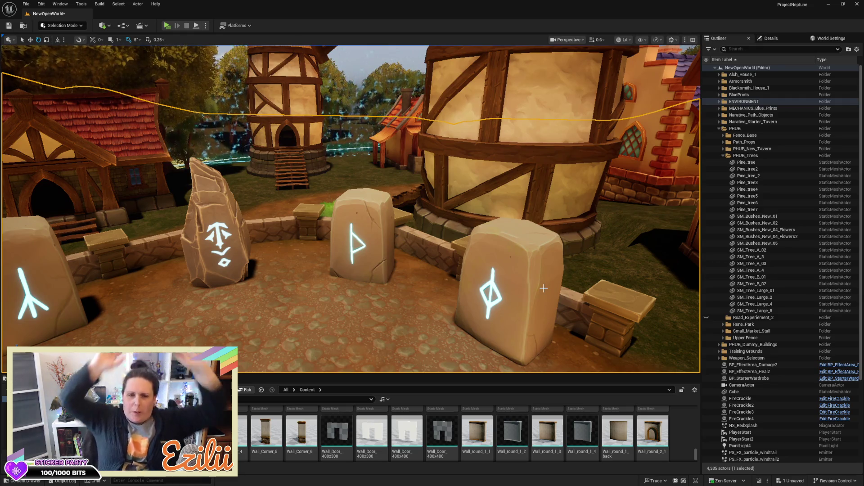
Step: Orbit around the rune stones at ground level, then enlarge the Content Browser panel upward
{"action": "mouse_move", "coordinate": [585, 270]}
{"action": "left_mouse_down"}
{"action": "mouse_move", "coordinate": [540, 306]}
{"action": "mouse_move", "coordinate": [581, 369]}
{"action": "mouse_move", "coordinate": [490, 360]}
{"action": "mouse_move", "coordinate": [445, 334]}
{"action": "mouse_move", "coordinate": [521, 388]}
{"action": "left_mouse_up"}
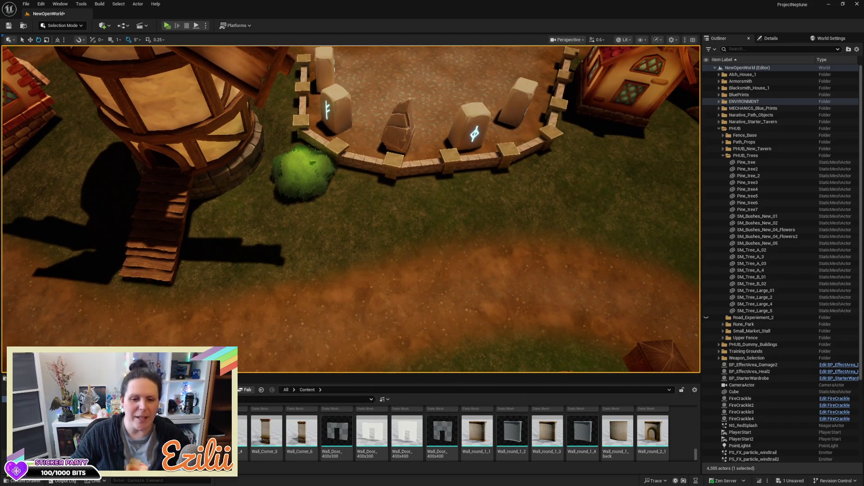
{"action": "left_click_drag", "start_coordinate": [248, 363], "coordinate": [248, 215]}
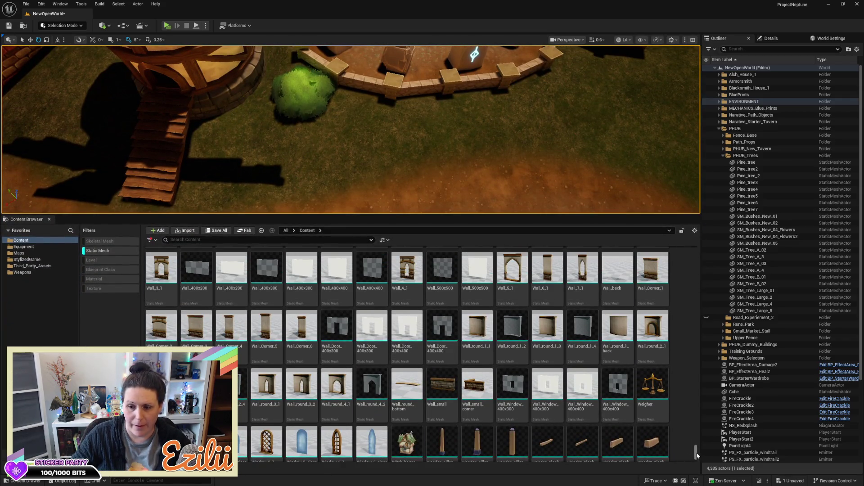
Step: Scroll the Static Mesh list to the M rows and drag the Mine rock formation toward the scene
{"action": "left_click_drag", "start_coordinate": [696, 453], "coordinate": [696, 255]}
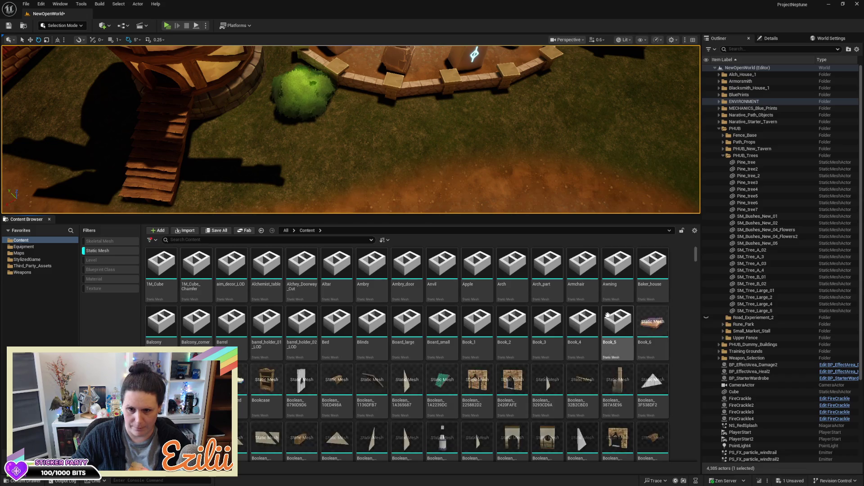
{"action": "scroll", "coordinate": [553, 334], "scroll_direction": "down", "scroll_amount": 3}
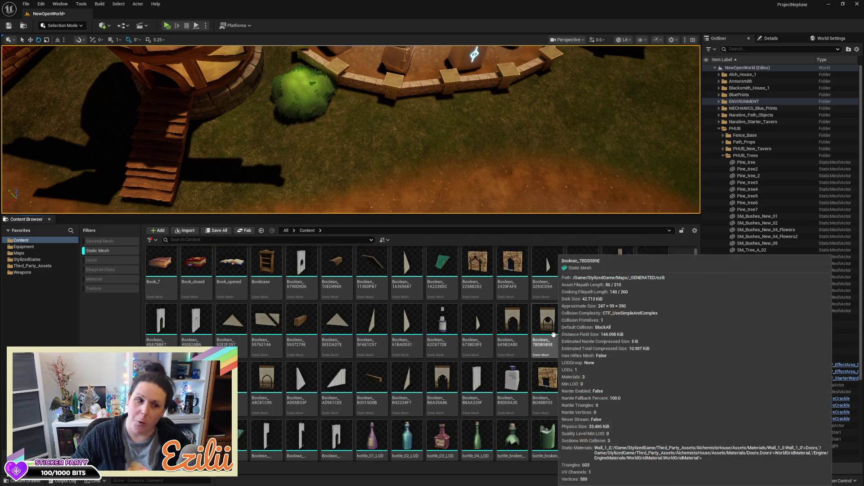
{"action": "scroll", "coordinate": [553, 334], "scroll_direction": "down", "scroll_amount": 8}
{"action": "scroll", "coordinate": [560, 330], "scroll_direction": "down", "scroll_amount": 3}
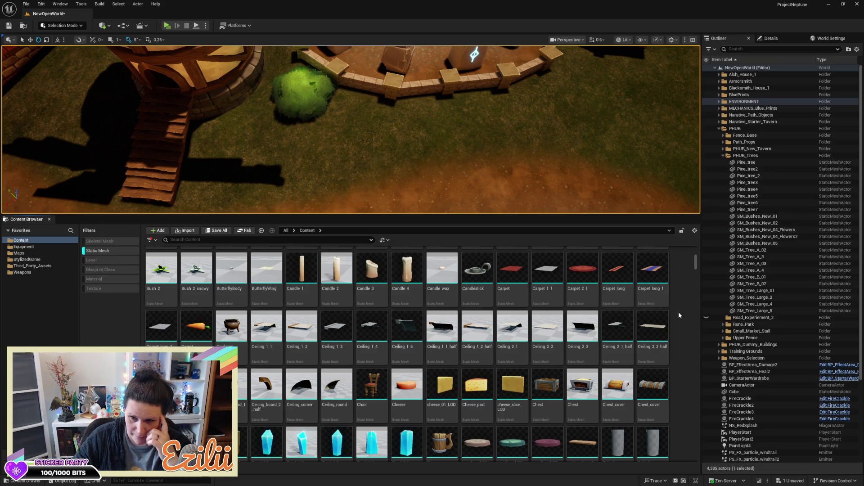
{"action": "scroll", "coordinate": [680, 315], "scroll_direction": "down", "scroll_amount": 5}
{"action": "scroll", "coordinate": [681, 342], "scroll_direction": "down", "scroll_amount": 3}
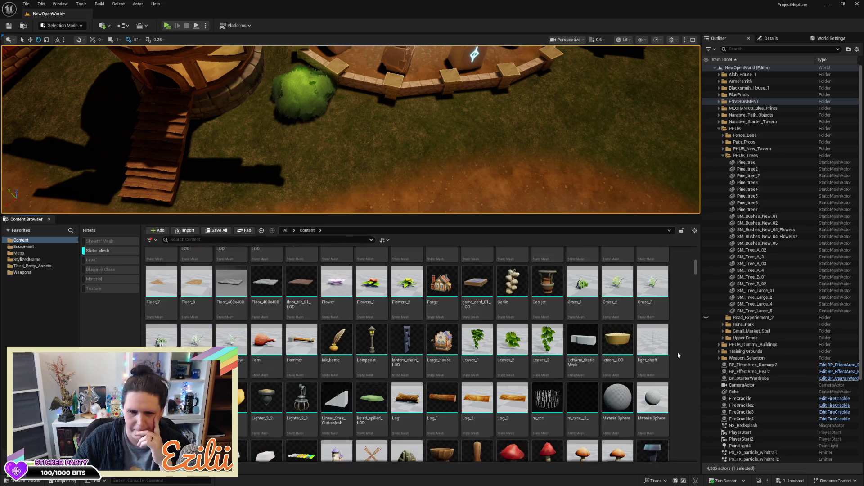
{"action": "scroll", "coordinate": [679, 355], "scroll_direction": "down", "scroll_amount": 3}
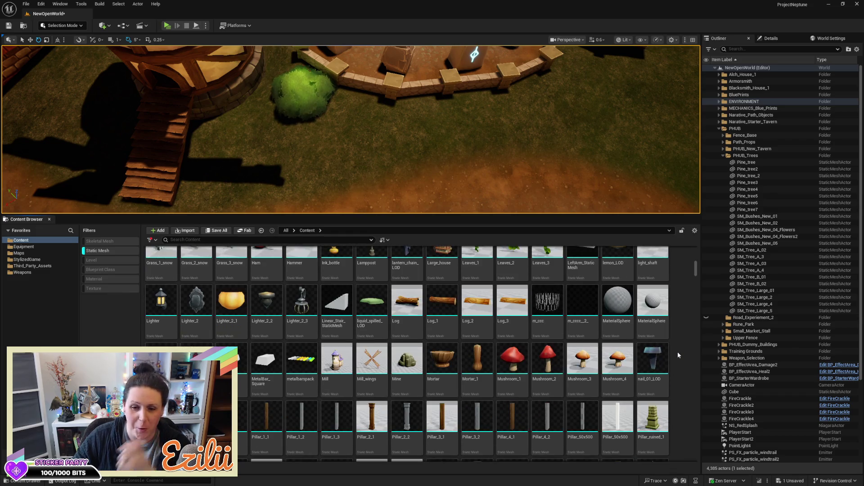
{"action": "left_click", "coordinate": [402, 360]}
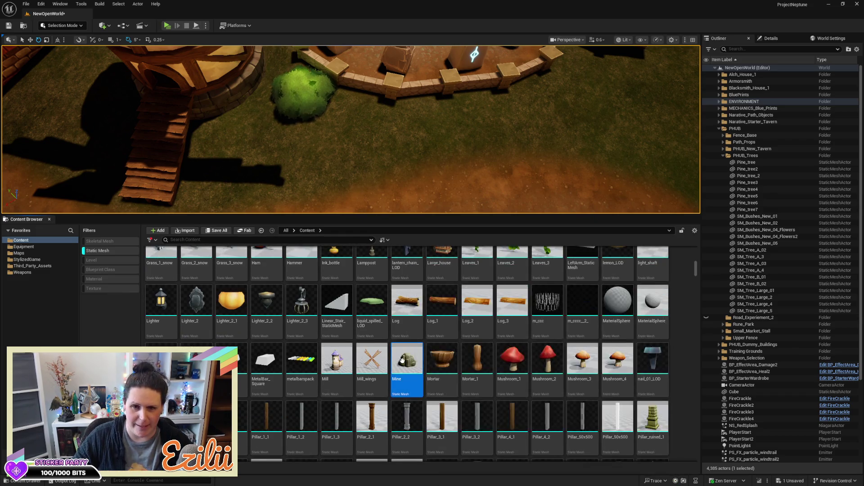
{"action": "mouse_move", "coordinate": [402, 360]}
{"action": "left_mouse_down"}
{"action": "mouse_move", "coordinate": [340, 141]}
{"action": "mouse_move", "coordinate": [362, 177]}
{"action": "left_mouse_up"}
Step: Place the Mine on the grass below the rune circle, turn it and shift it across the grass
{"action": "left_click_drag", "start_coordinate": [488, 167], "coordinate": [488, 166]}
{"action": "left_click_drag", "start_coordinate": [401, 187], "coordinate": [401, 187]}
{"action": "left_click_drag", "start_coordinate": [378, 214], "coordinate": [347, 424]}
{"action": "left_click_drag", "start_coordinate": [318, 224], "coordinate": [309, 226]}
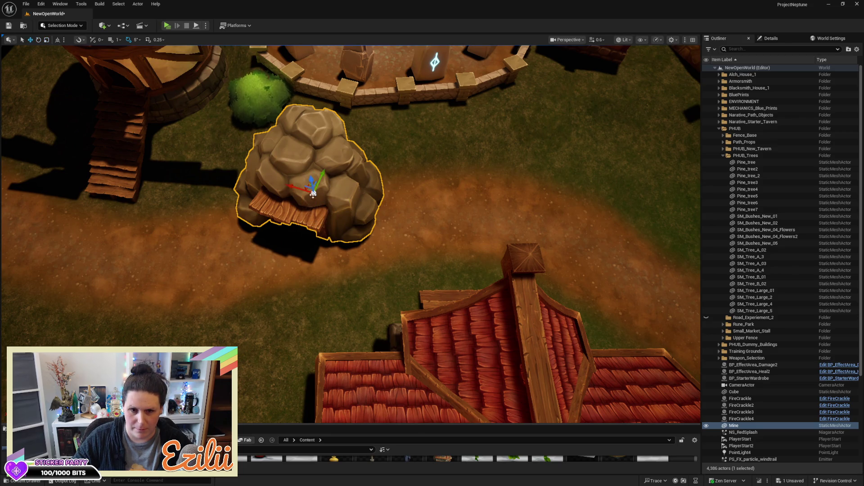
{"action": "mouse_move", "coordinate": [306, 184]}
{"action": "left_mouse_down"}
{"action": "mouse_move", "coordinate": [468, 189]}
{"action": "mouse_move", "coordinate": [646, 130]}
{"action": "left_mouse_up"}
Step: Inspect the Mine's entrance up close, delete the Mine, and re-enlarge the Content Browser
{"action": "mouse_move", "coordinate": [351, 234]}
{"action": "left_mouse_down"}
{"action": "mouse_move", "coordinate": [369, 189]}
{"action": "mouse_move", "coordinate": [360, 194]}
{"action": "mouse_move", "coordinate": [372, 193]}
{"action": "mouse_move", "coordinate": [372, 166]}
{"action": "left_mouse_up"}
{"action": "left_click_drag", "start_coordinate": [517, 251], "coordinate": [517, 243]}
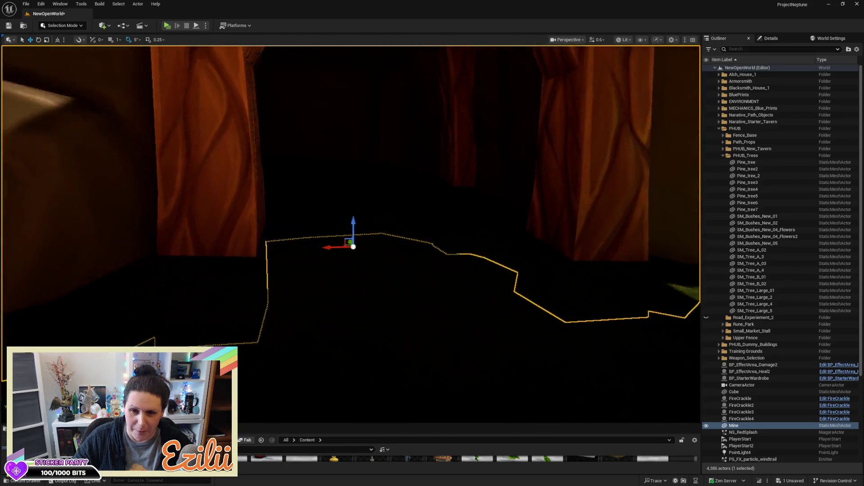
{"action": "left_click_drag", "start_coordinate": [403, 243], "coordinate": [403, 241]}
{"action": "mouse_move", "coordinate": [321, 197]}
{"action": "left_mouse_down"}
{"action": "mouse_move", "coordinate": [331, 95]}
{"action": "mouse_move", "coordinate": [334, 232]}
{"action": "mouse_move", "coordinate": [343, 157]}
{"action": "left_mouse_up"}
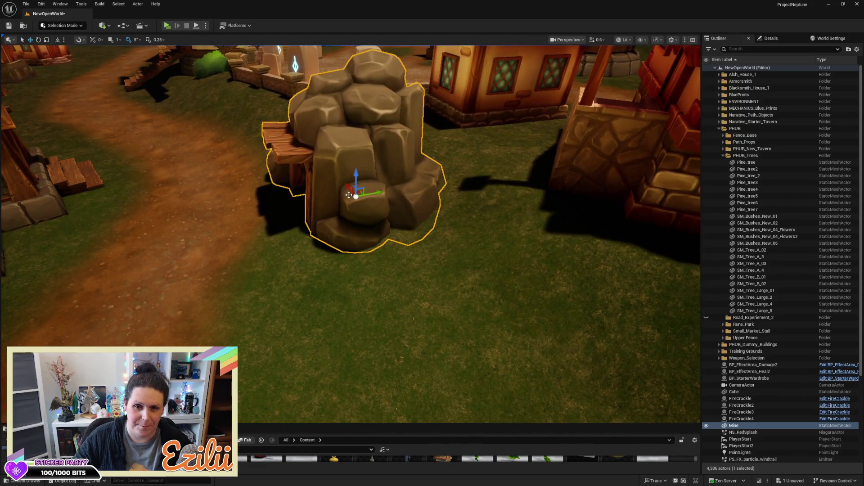
{"action": "key", "text": "Delete"}
{"action": "mouse_move", "coordinate": [353, 194]}
{"action": "left_mouse_down"}
{"action": "mouse_move", "coordinate": [353, 148]}
{"action": "mouse_move", "coordinate": [353, 221]}
{"action": "left_mouse_up"}
{"action": "left_click_drag", "start_coordinate": [340, 405], "coordinate": [340, 424]}
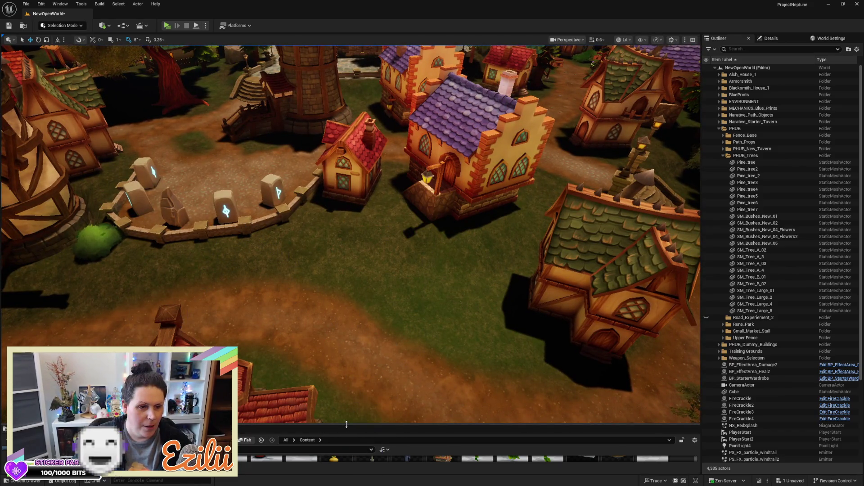
{"action": "left_click_drag", "start_coordinate": [346, 424], "coordinate": [346, 286]}
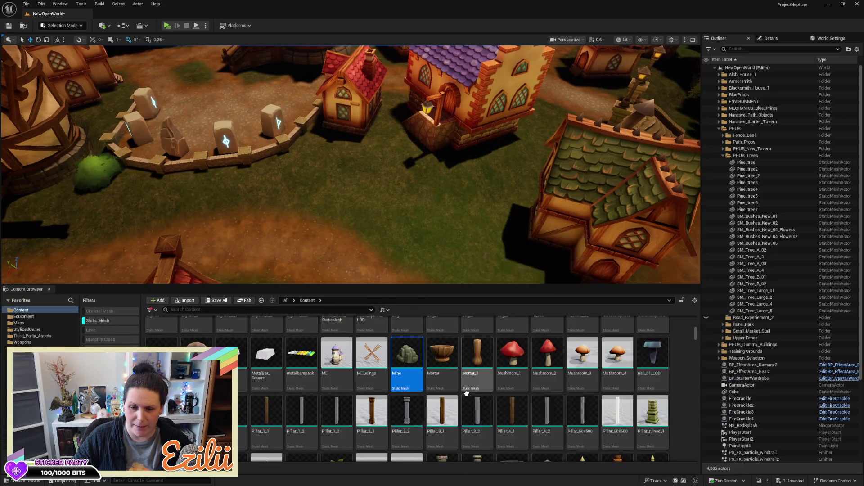
Step: Drop Rock_3, a second rock and Rock_1 onto the grass beside the rune circle fence
{"action": "scroll", "coordinate": [683, 416], "scroll_direction": "down", "scroll_amount": 2}
{"action": "scroll", "coordinate": [683, 416], "scroll_direction": "down", "scroll_amount": 3}
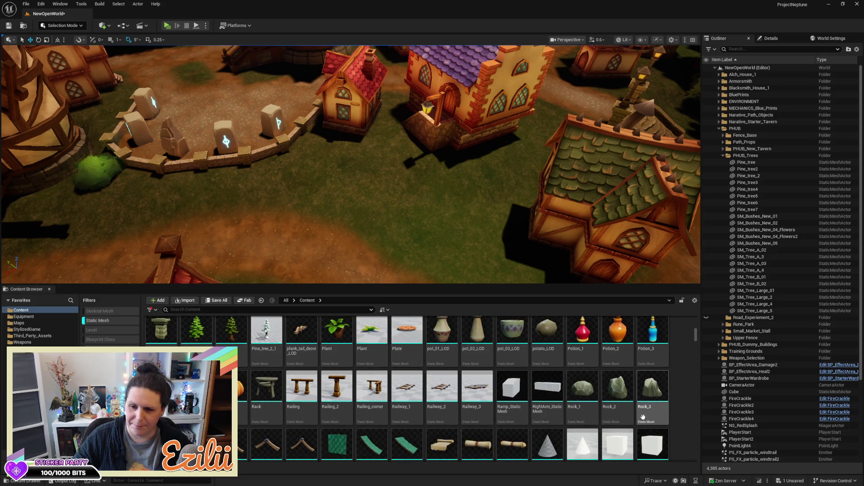
{"action": "mouse_move", "coordinate": [627, 368]}
{"action": "left_mouse_down"}
{"action": "mouse_move", "coordinate": [414, 238]}
{"action": "mouse_move", "coordinate": [405, 217]}
{"action": "mouse_move", "coordinate": [371, 211]}
{"action": "mouse_move", "coordinate": [356, 194]}
{"action": "mouse_move", "coordinate": [400, 215]}
{"action": "left_mouse_up"}
{"action": "scroll", "coordinate": [477, 396], "scroll_direction": "down", "scroll_amount": 1}
{"action": "mouse_move", "coordinate": [211, 360]}
{"action": "left_mouse_down"}
{"action": "mouse_move", "coordinate": [260, 233]}
{"action": "mouse_move", "coordinate": [325, 189]}
{"action": "left_mouse_up"}
{"action": "left_click_drag", "start_coordinate": [583, 352], "coordinate": [477, 245]}
Step: Scale the rock in front of the fence up into a large boulder and rotate it
{"action": "scroll", "coordinate": [477, 245], "scroll_direction": "up", "scroll_amount": 5}
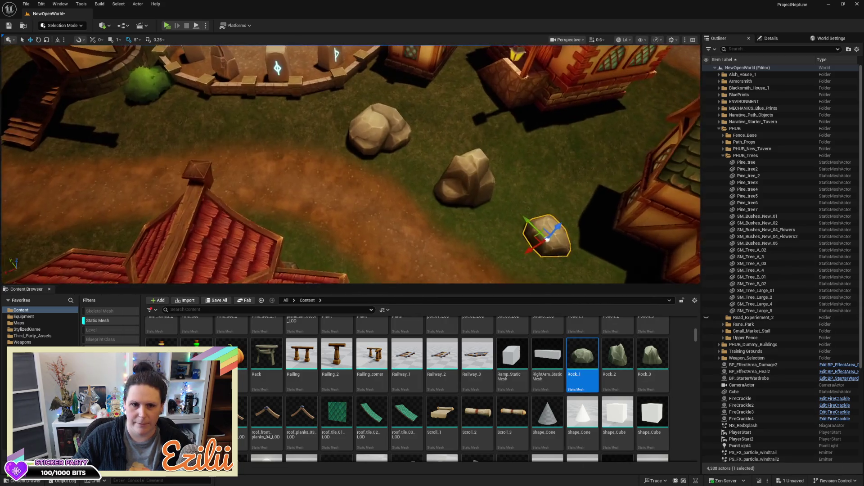
{"action": "scroll", "coordinate": [477, 245], "scroll_direction": "up", "scroll_amount": 6}
{"action": "mouse_move", "coordinate": [388, 216]}
{"action": "left_mouse_down"}
{"action": "mouse_move", "coordinate": [400, 175]}
{"action": "mouse_move", "coordinate": [378, 223]}
{"action": "left_mouse_up"}
{"action": "left_click", "coordinate": [388, 216]}
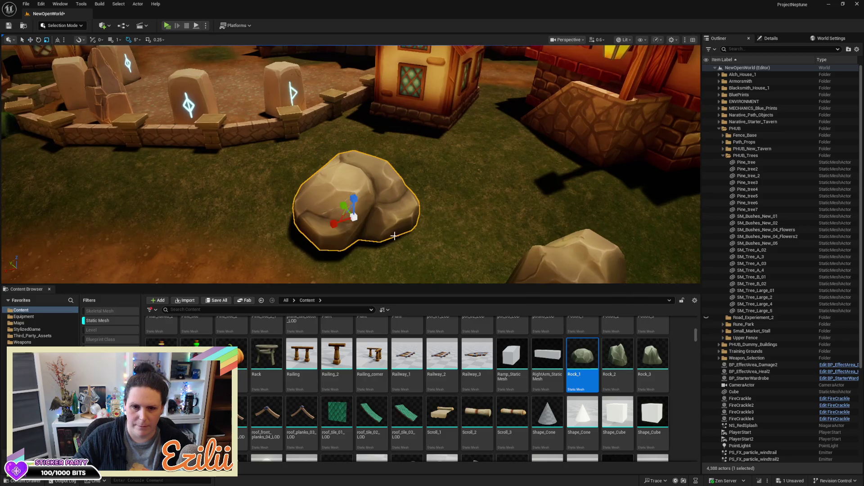
{"action": "left_click_drag", "start_coordinate": [360, 218], "coordinate": [366, 203]}
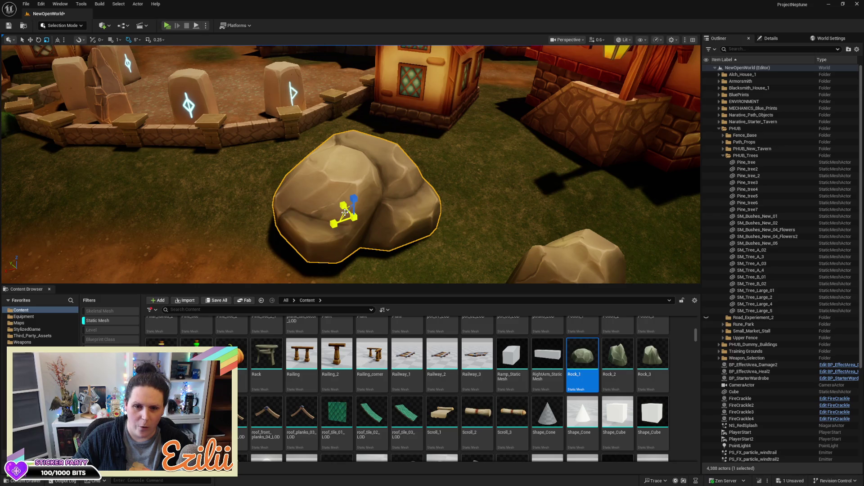
{"action": "mouse_move", "coordinate": [344, 213]}
{"action": "left_mouse_down"}
{"action": "mouse_move", "coordinate": [350, 202]}
{"action": "mouse_move", "coordinate": [332, 258]}
{"action": "mouse_move", "coordinate": [419, 222]}
{"action": "left_mouse_up"}
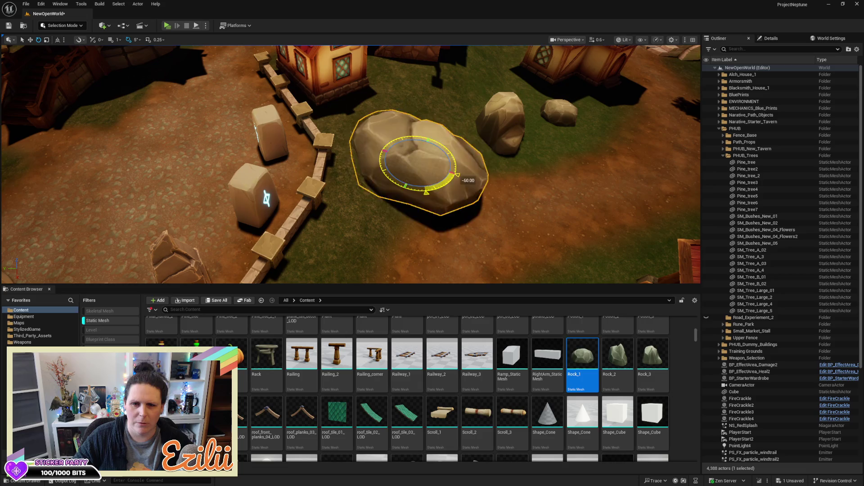
{"action": "mouse_move", "coordinate": [413, 188]}
{"action": "left_mouse_down"}
{"action": "mouse_move", "coordinate": [425, 187]}
{"action": "mouse_move", "coordinate": [409, 187]}
{"action": "mouse_move", "coordinate": [405, 139]}
{"action": "mouse_move", "coordinate": [364, 142]}
{"action": "mouse_move", "coordinate": [367, 131]}
{"action": "left_mouse_up"}
{"action": "key", "text": "w"}
Step: Turn the rock to 60 degrees and move it down and left along the path
{"action": "mouse_move", "coordinate": [317, 147]}
{"action": "left_mouse_down"}
{"action": "mouse_move", "coordinate": [318, 112]}
{"action": "mouse_move", "coordinate": [301, 151]}
{"action": "mouse_move", "coordinate": [270, 153]}
{"action": "mouse_move", "coordinate": [359, 149]}
{"action": "left_mouse_up"}
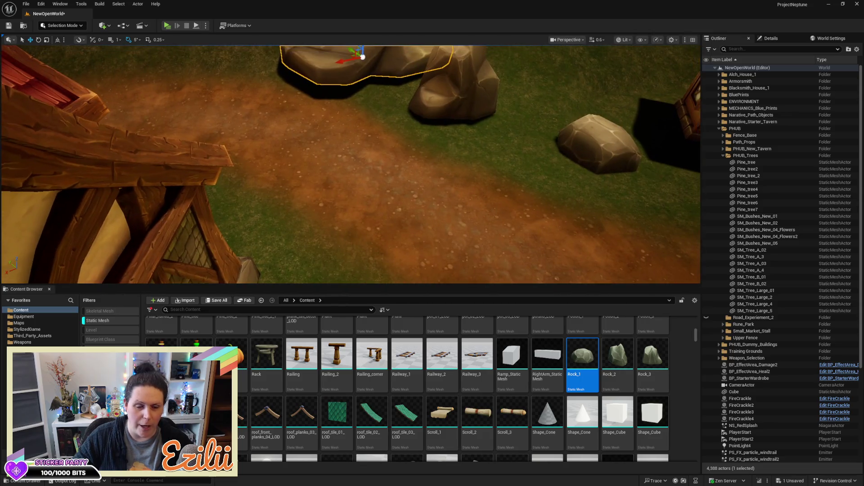
{"action": "scroll", "coordinate": [322, 84], "scroll_direction": "up", "scroll_amount": 3}
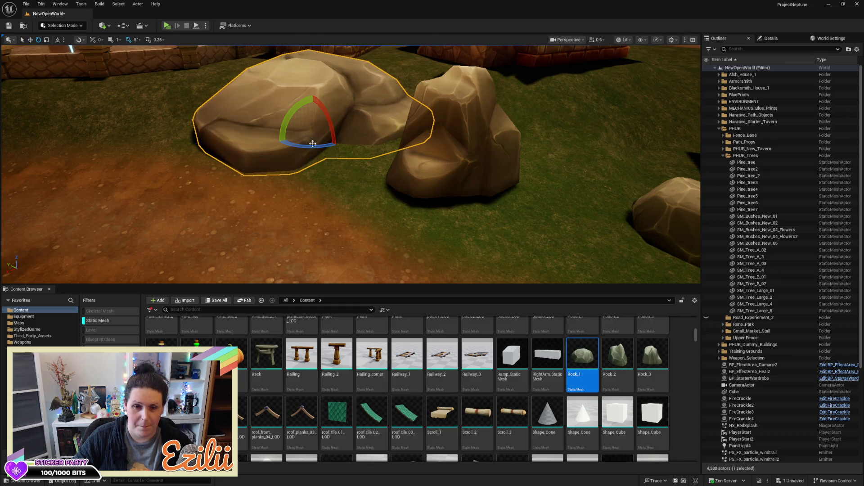
{"action": "left_click_drag", "start_coordinate": [277, 135], "coordinate": [356, 176]}
{"action": "key", "text": "f"}
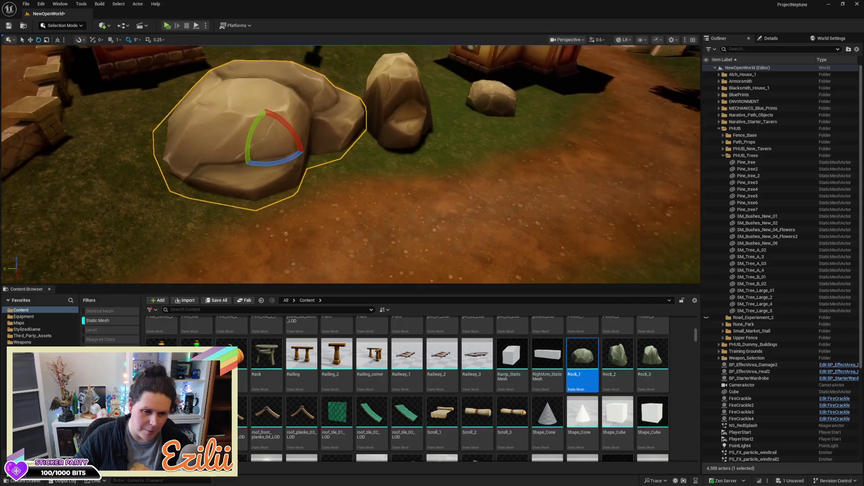
{"action": "key", "text": "w"}
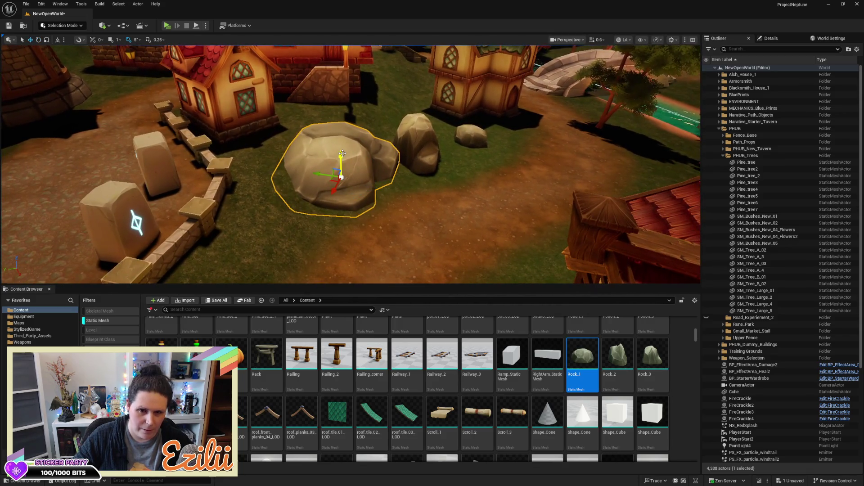
{"action": "mouse_move", "coordinate": [332, 179]}
{"action": "left_mouse_down"}
{"action": "mouse_move", "coordinate": [319, 189]}
{"action": "mouse_move", "coordinate": [328, 220]}
{"action": "mouse_move", "coordinate": [302, 259]}
{"action": "mouse_move", "coordinate": [337, 221]}
{"action": "left_mouse_up"}
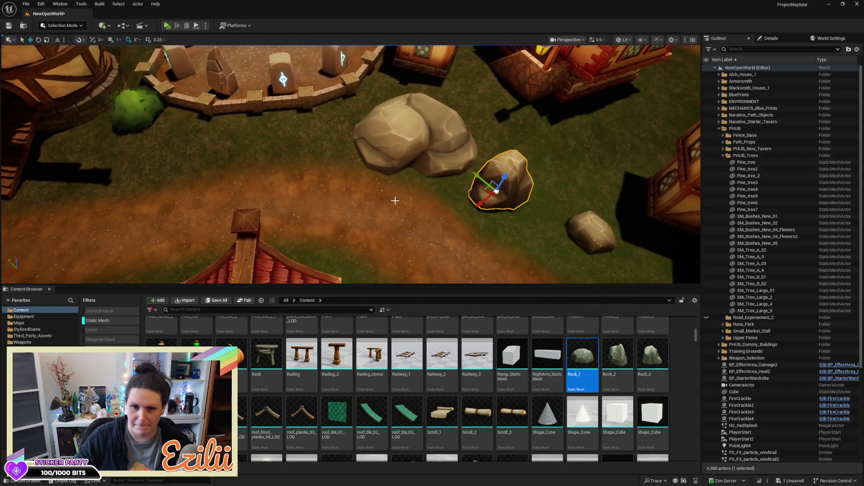
Step: Start rotating the large rock, then move the small rock to the big boulder's left
{"action": "left_click", "coordinate": [436, 175]}
{"action": "mouse_move", "coordinate": [406, 176]}
{"action": "left_mouse_down"}
{"action": "mouse_move", "coordinate": [311, 171]}
{"action": "mouse_move", "coordinate": [333, 148]}
{"action": "left_mouse_up"}
{"action": "scroll", "coordinate": [444, 203], "scroll_direction": "up", "scroll_amount": 3}
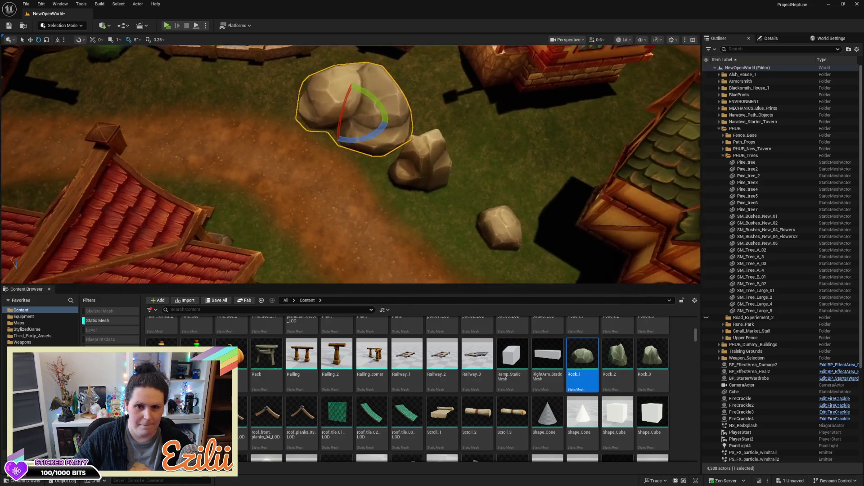
{"action": "key", "text": "Escape"}
{"action": "left_click", "coordinate": [420, 161]}
{"action": "mouse_move", "coordinate": [420, 161]}
{"action": "left_mouse_down"}
{"action": "mouse_move", "coordinate": [419, 135]}
{"action": "mouse_move", "coordinate": [405, 128]}
{"action": "mouse_move", "coordinate": [405, 72]}
{"action": "mouse_move", "coordinate": [447, 153]}
{"action": "left_mouse_up"}
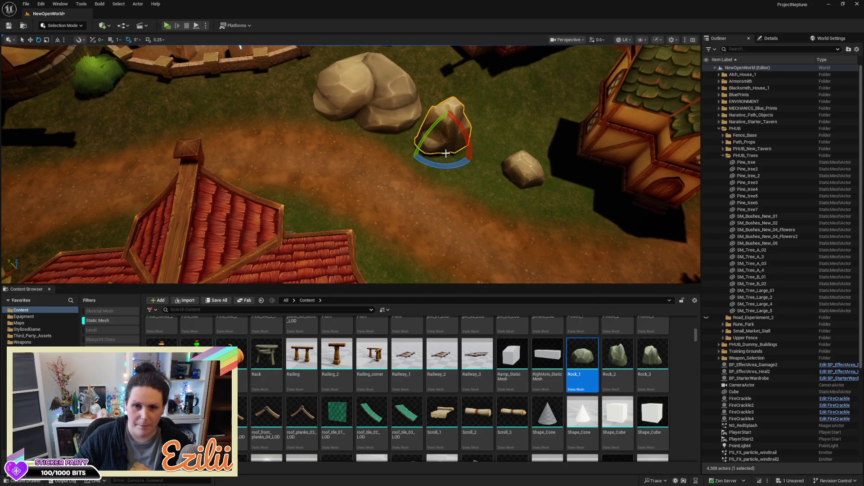
{"action": "key", "text": "w"}
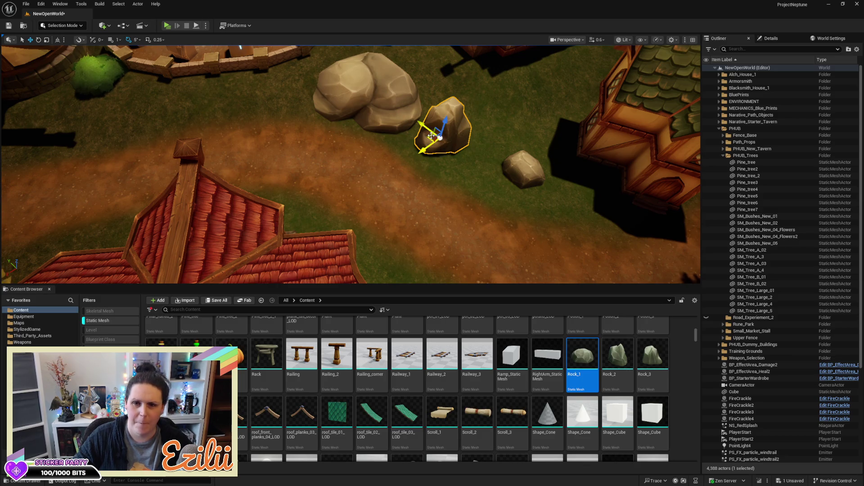
{"action": "left_click_drag", "start_coordinate": [434, 135], "coordinate": [280, 118]}
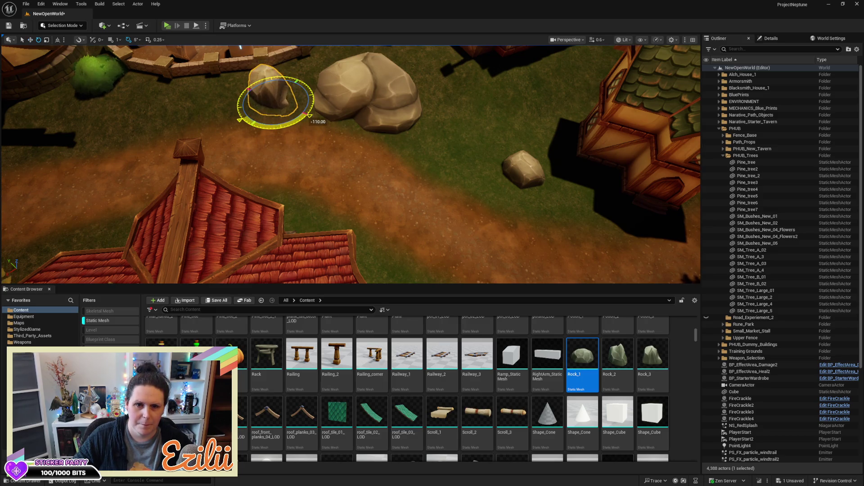
Step: Tilt the small rock to a new angle and move it up the path near the rune stones
{"action": "key", "text": "r"}
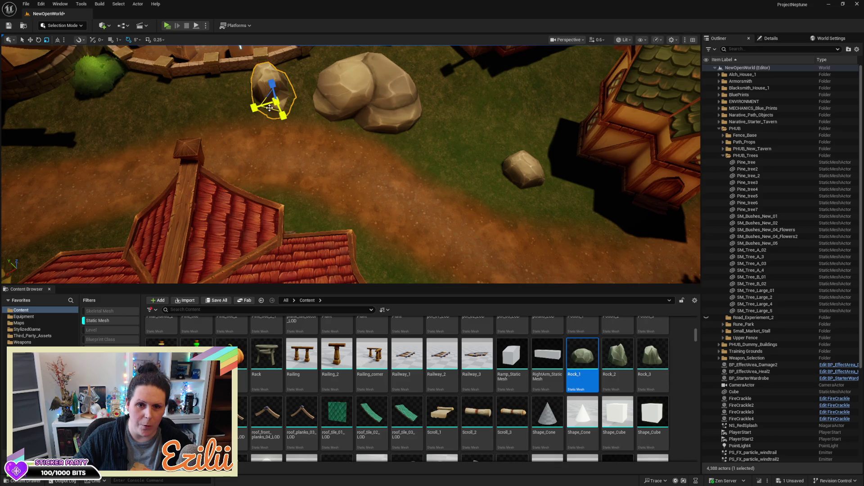
{"action": "left_click_drag", "start_coordinate": [315, 87], "coordinate": [315, 113]}
{"action": "key", "text": "e"}
{"action": "mouse_move", "coordinate": [303, 183]}
{"action": "left_mouse_down"}
{"action": "mouse_move", "coordinate": [315, 185]}
{"action": "mouse_move", "coordinate": [315, 230]}
{"action": "left_mouse_up"}
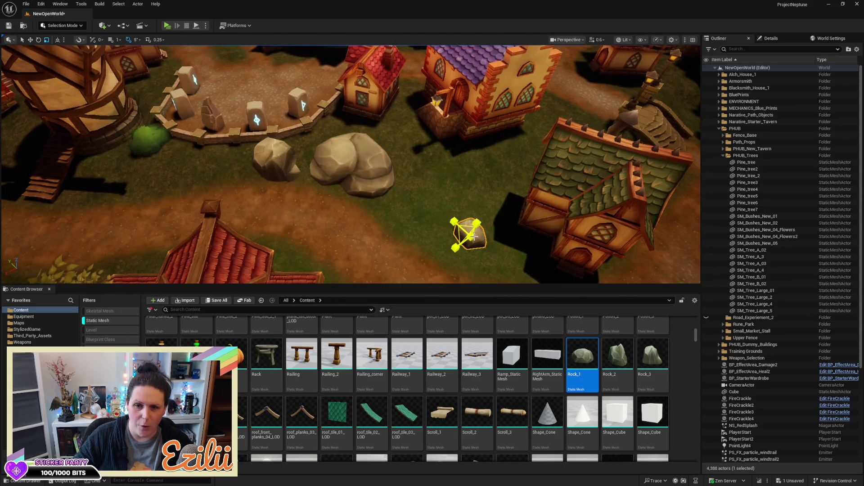
{"action": "key", "text": "e"}
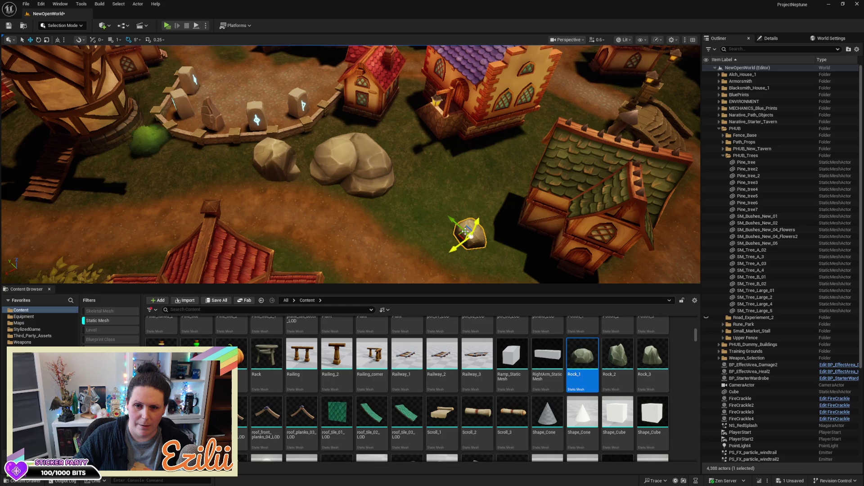
{"action": "mouse_move", "coordinate": [465, 231]}
{"action": "left_mouse_down"}
{"action": "mouse_move", "coordinate": [314, 102]}
{"action": "mouse_move", "coordinate": [209, 66]}
{"action": "mouse_move", "coordinate": [209, 33]}
{"action": "left_mouse_up"}
Step: Pull the view back to frame the rocks, rune stones and houses together
{"action": "left_click_drag", "start_coordinate": [341, 197], "coordinate": [341, 153]}
{"action": "mouse_move", "coordinate": [277, 128]}
{"action": "left_mouse_down"}
{"action": "mouse_move", "coordinate": [286, 102]}
{"action": "mouse_move", "coordinate": [257, 123]}
{"action": "left_mouse_up"}
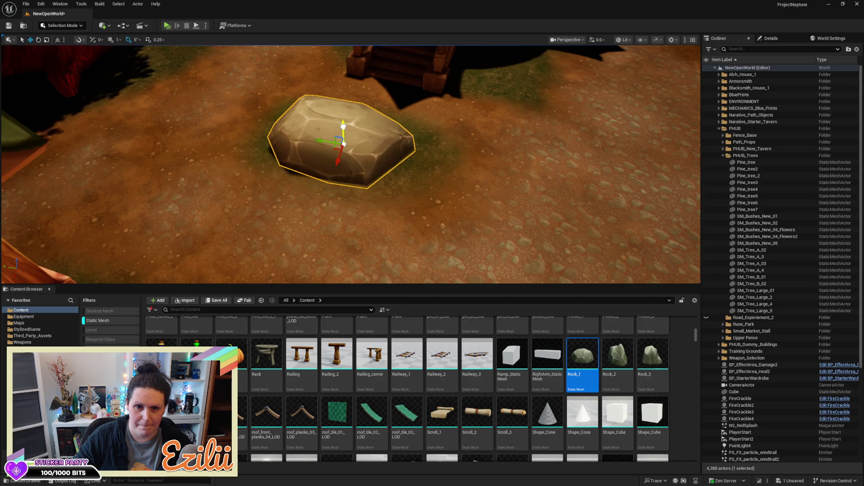
{"action": "scroll", "coordinate": [351, 165], "scroll_direction": "down", "scroll_amount": 3}
{"action": "mouse_move", "coordinate": [351, 165]}
{"action": "left_mouse_down"}
{"action": "mouse_move", "coordinate": [333, 193]}
{"action": "mouse_move", "coordinate": [279, 196]}
{"action": "left_mouse_up"}
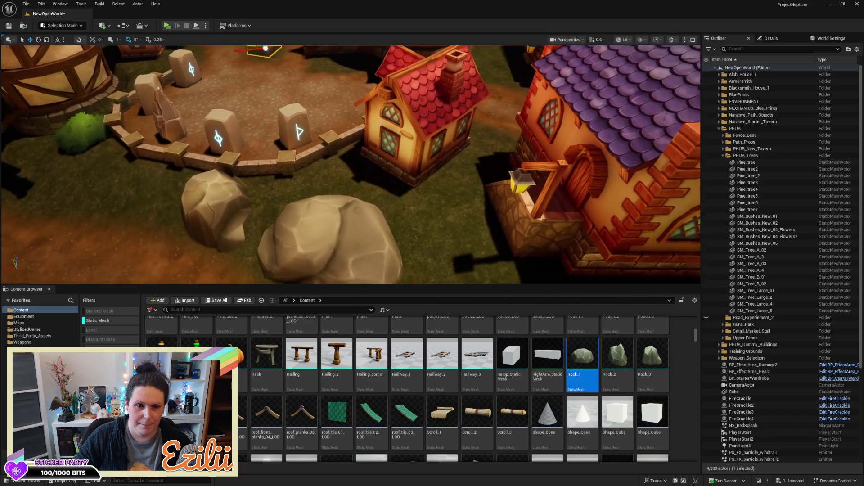
{"action": "left_click_drag", "start_coordinate": [279, 196], "coordinate": [247, 200]}
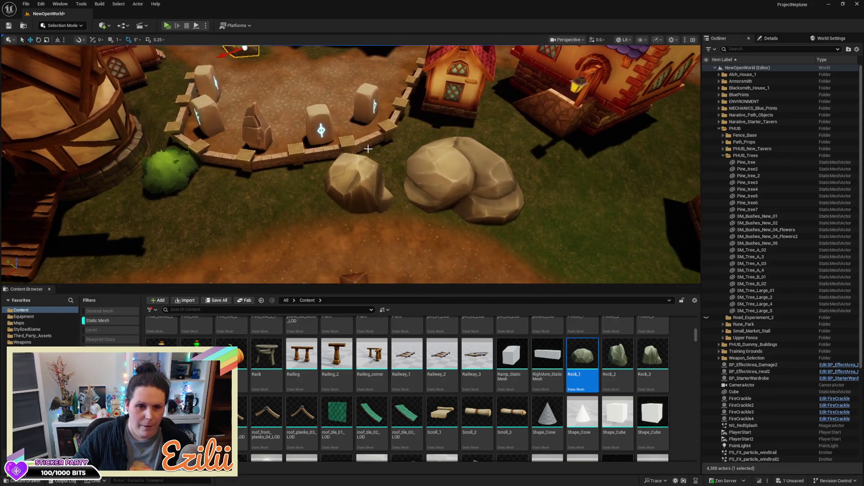
{"action": "left_click_drag", "start_coordinate": [174, 184], "coordinate": [189, 178]}
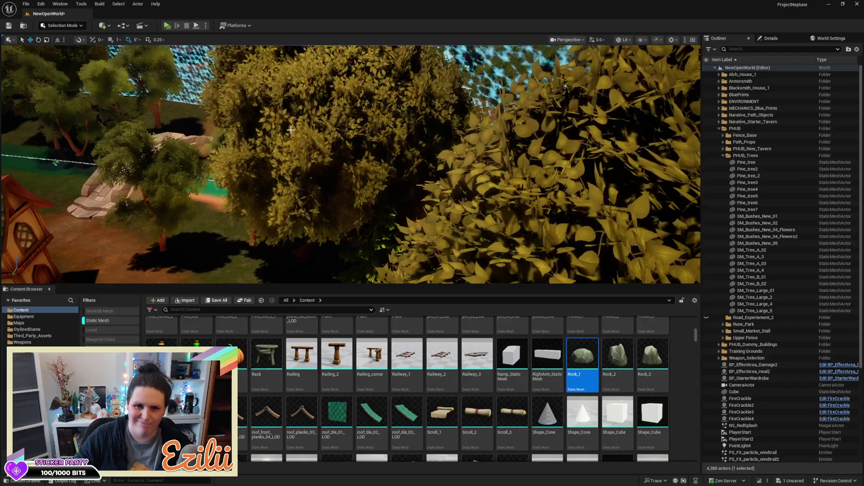
{"action": "left_click_drag", "start_coordinate": [291, 129], "coordinate": [291, 171]}
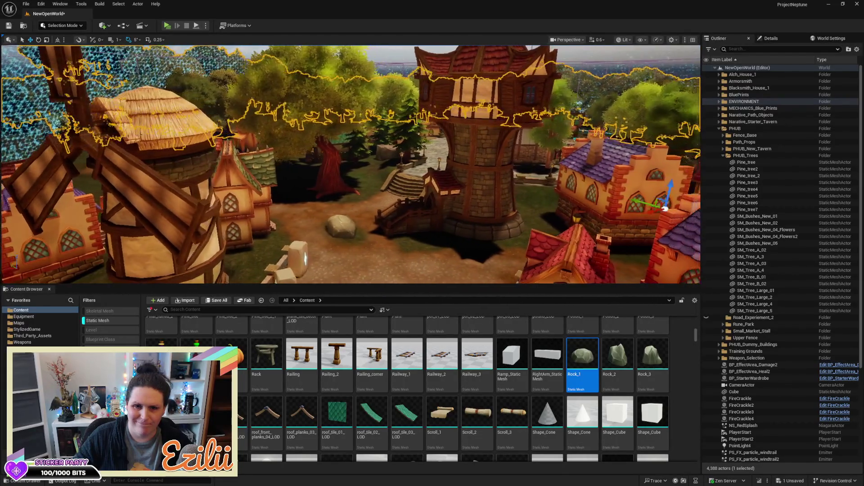
{"action": "left_click", "coordinate": [334, 166]}
{"action": "left_click_drag", "start_coordinate": [332, 185], "coordinate": [332, 263]}
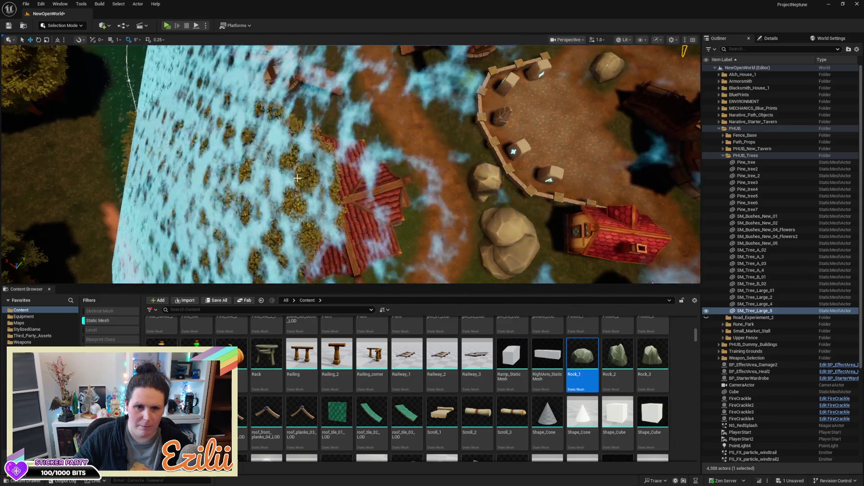
{"action": "left_click", "coordinate": [297, 178]}
{"action": "scroll", "coordinate": [350, 164], "scroll_direction": "up", "scroll_amount": 2}
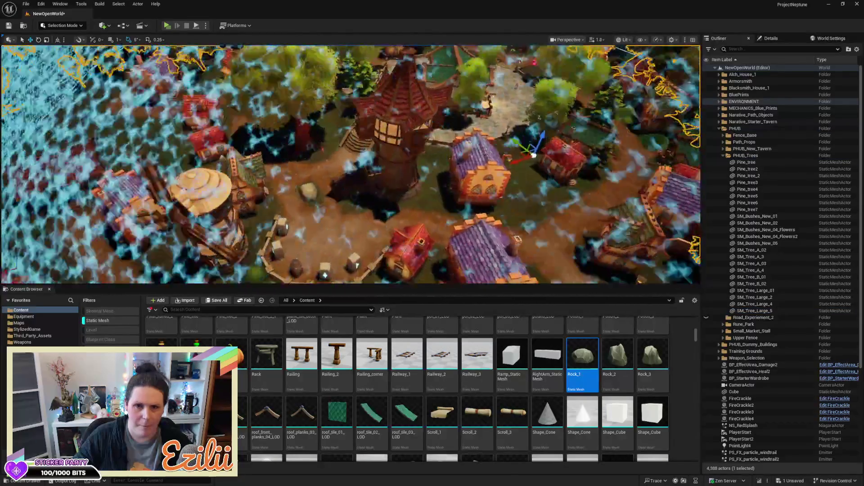
{"action": "scroll", "coordinate": [350, 164], "scroll_direction": "up", "scroll_amount": 5}
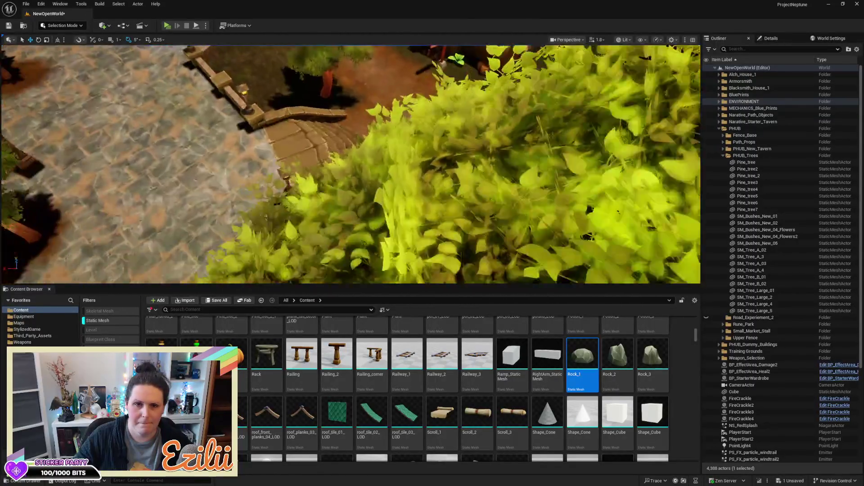
{"action": "scroll", "coordinate": [350, 164], "scroll_direction": "down", "scroll_amount": 2}
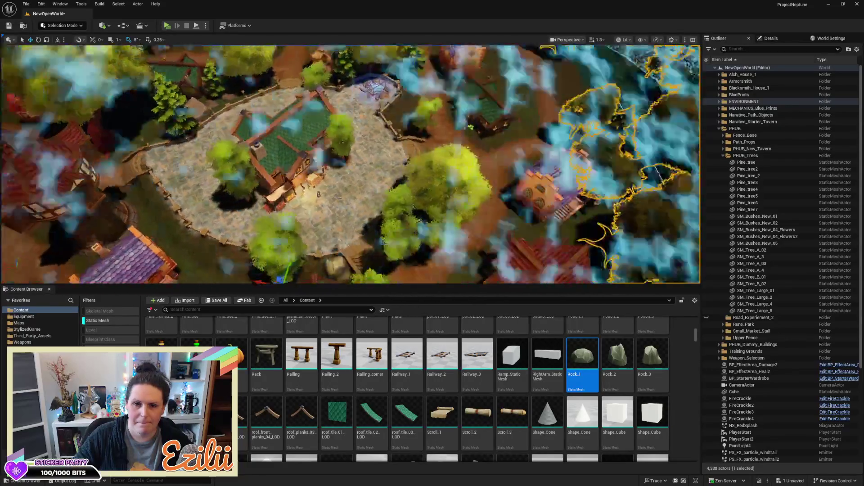
{"action": "scroll", "coordinate": [332, 172], "scroll_direction": "up", "scroll_amount": 3}
{"action": "scroll", "coordinate": [428, 135], "scroll_direction": "down", "scroll_amount": 1}
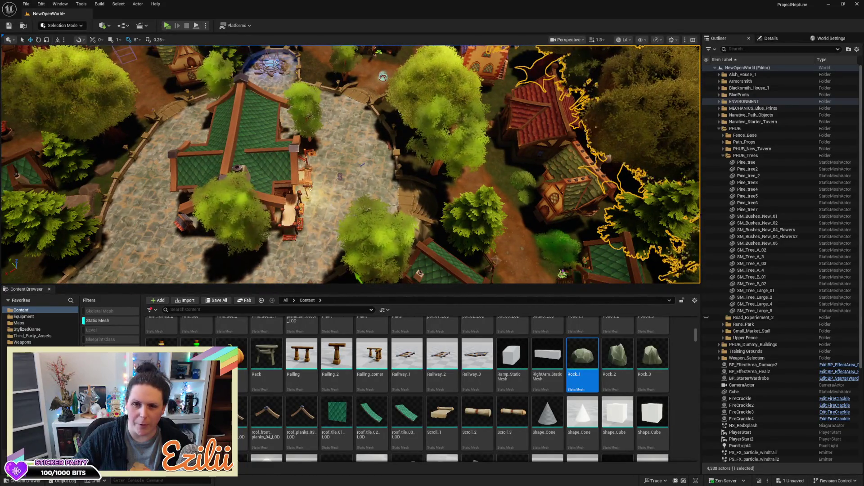
{"action": "left_click", "coordinate": [428, 135]}
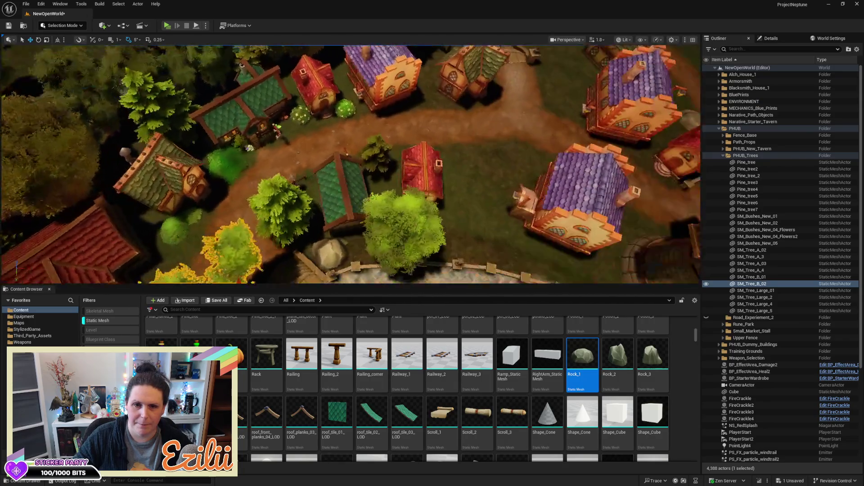
{"action": "scroll", "coordinate": [361, 149], "scroll_direction": "down", "scroll_amount": 1}
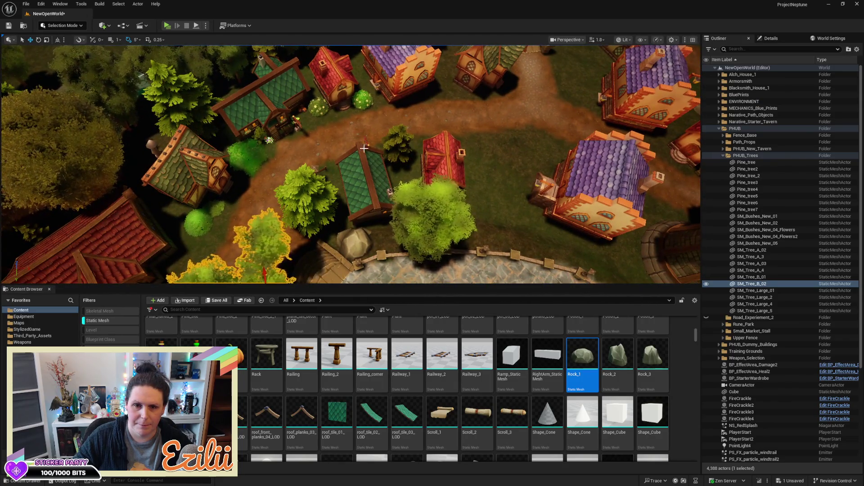
{"action": "left_click", "coordinate": [397, 142]}
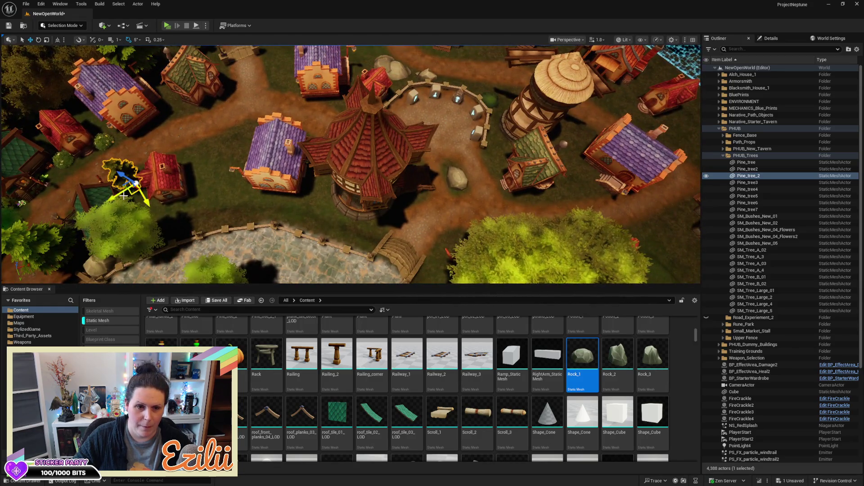
Step: Duplicate Pine_tree_2 into Pine_tree_3 and stand it on the rock behind the large boulder
{"action": "mouse_move", "coordinate": [116, 195]}
{"action": "left_mouse_down"}
{"action": "mouse_move", "coordinate": [333, 60]}
{"action": "mouse_move", "coordinate": [388, 81]}
{"action": "mouse_move", "coordinate": [412, 106]}
{"action": "left_mouse_up"}
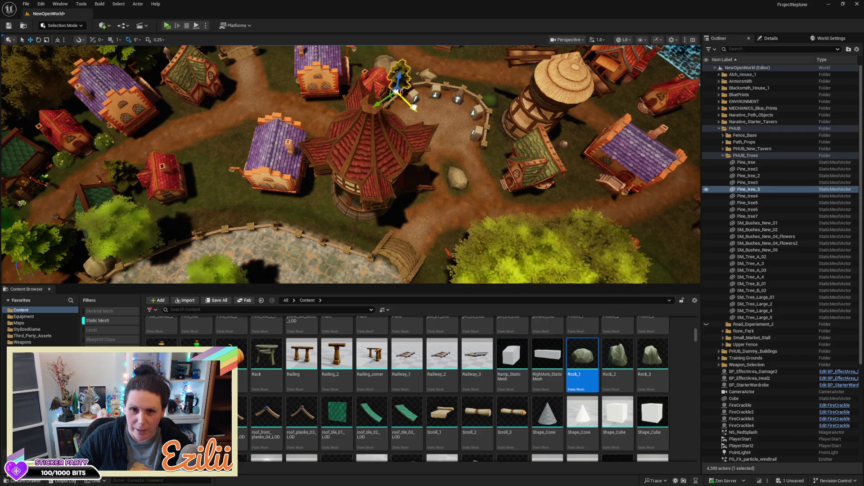
{"action": "key", "text": "f"}
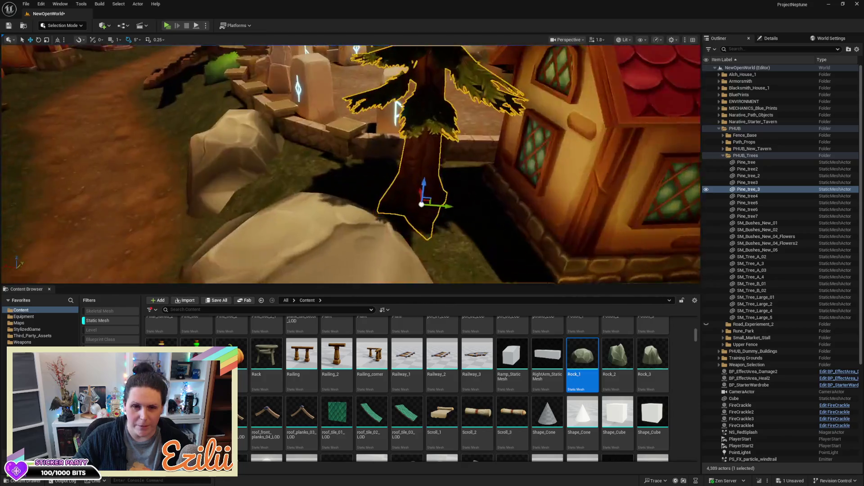
{"action": "mouse_move", "coordinate": [447, 212]}
{"action": "left_mouse_down"}
{"action": "mouse_move", "coordinate": [405, 201]}
{"action": "mouse_move", "coordinate": [338, 202]}
{"action": "left_mouse_up"}
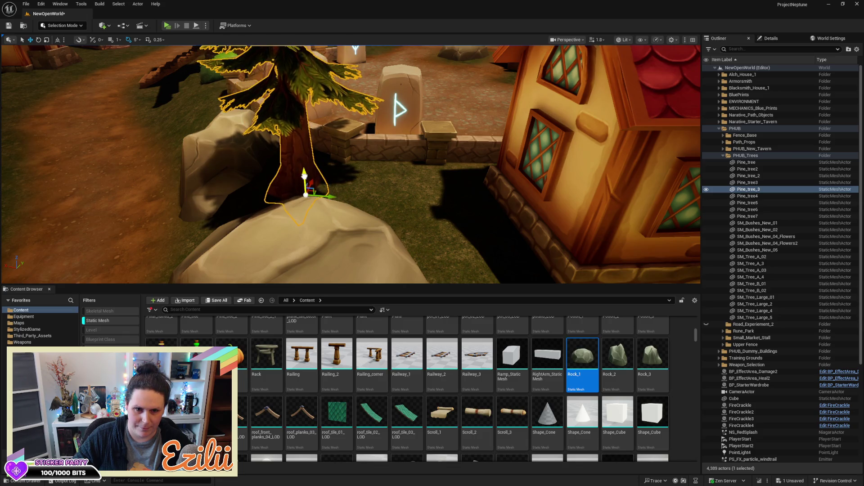
{"action": "mouse_move", "coordinate": [355, 176]}
{"action": "left_mouse_down"}
{"action": "mouse_move", "coordinate": [349, 232]}
{"action": "mouse_move", "coordinate": [358, 130]}
{"action": "left_mouse_up"}
{"action": "key", "text": "Escape"}
{"action": "mouse_move", "coordinate": [351, 165]}
{"action": "left_mouse_down"}
{"action": "mouse_move", "coordinate": [342, 169]}
{"action": "mouse_move", "coordinate": [342, 136]}
{"action": "mouse_move", "coordinate": [345, 202]}
{"action": "mouse_move", "coordinate": [344, 130]}
{"action": "mouse_move", "coordinate": [185, 280]}
{"action": "left_mouse_up"}
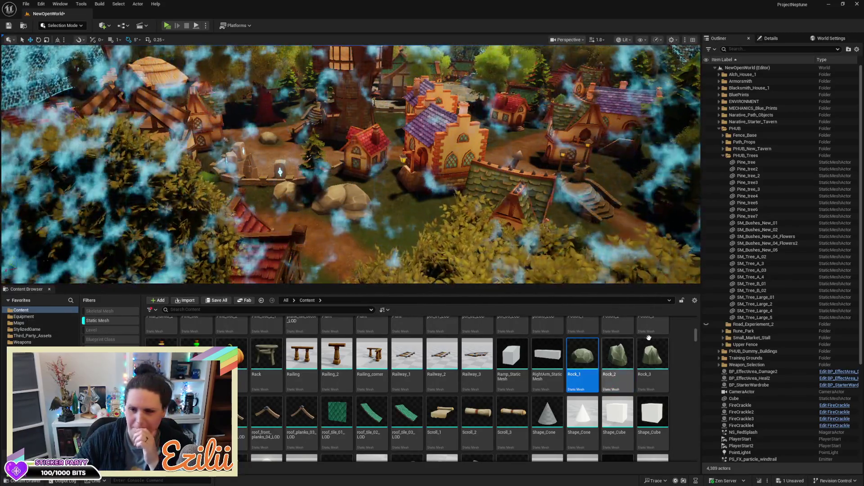
Step: Place an SM_Bush_many_2 yellow flowering bush in the level and frame it
{"action": "left_click_drag", "start_coordinate": [695, 337], "coordinate": [695, 352]}
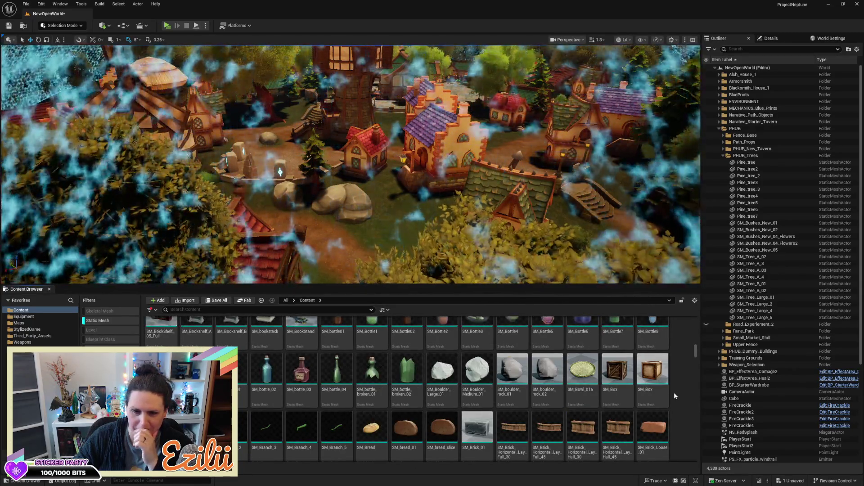
{"action": "scroll", "coordinate": [674, 395], "scroll_direction": "down", "scroll_amount": 10}
{"action": "scroll", "coordinate": [673, 398], "scroll_direction": "down", "scroll_amount": 8}
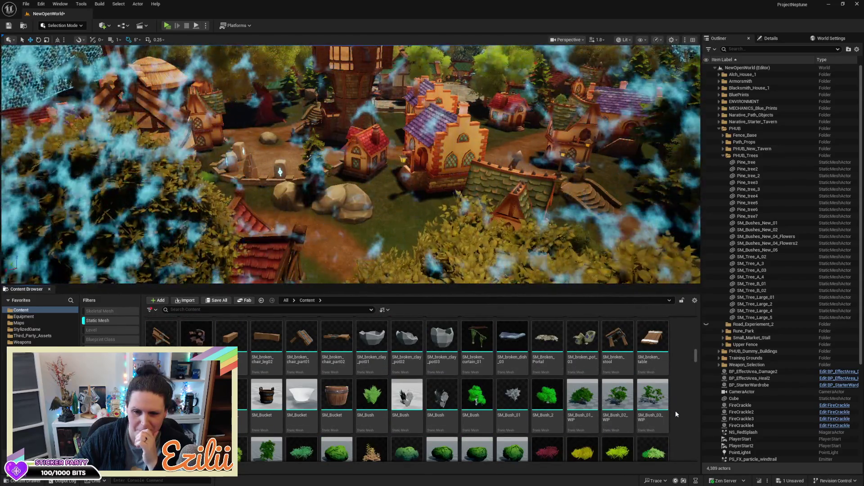
{"action": "scroll", "coordinate": [675, 411], "scroll_direction": "down", "scroll_amount": 3}
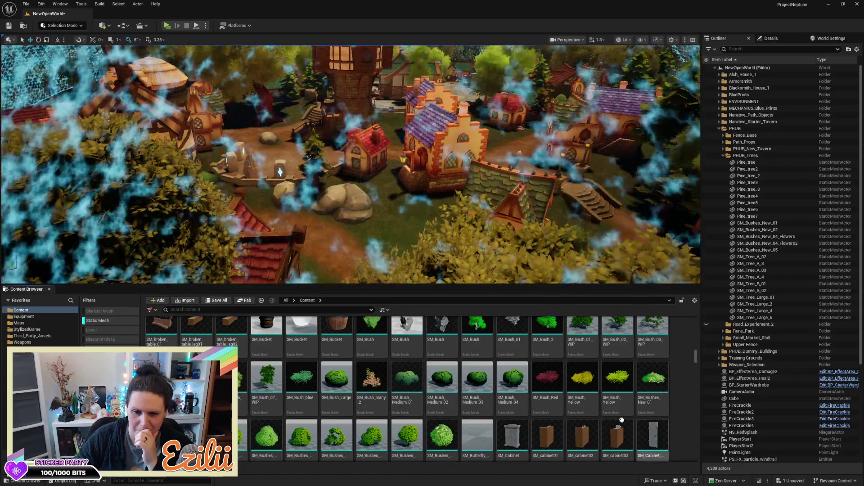
{"action": "left_click", "coordinate": [372, 380]}
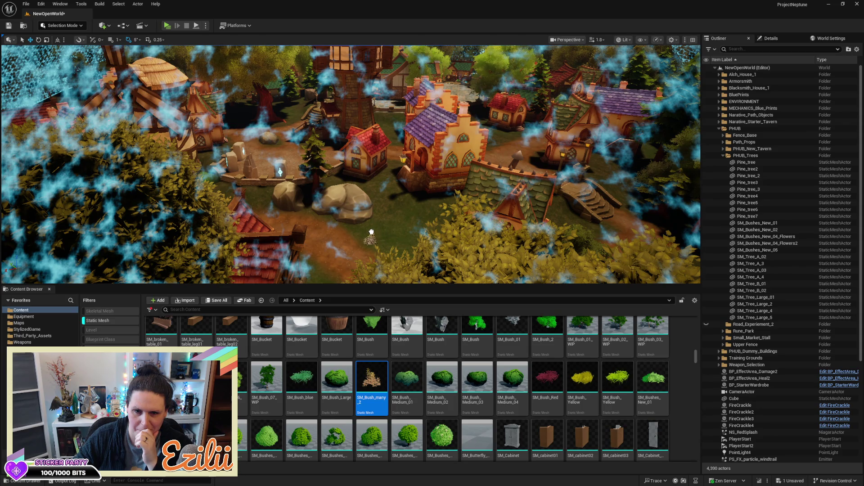
{"action": "left_click_drag", "start_coordinate": [373, 230], "coordinate": [374, 230]}
{"action": "key", "text": "f"}
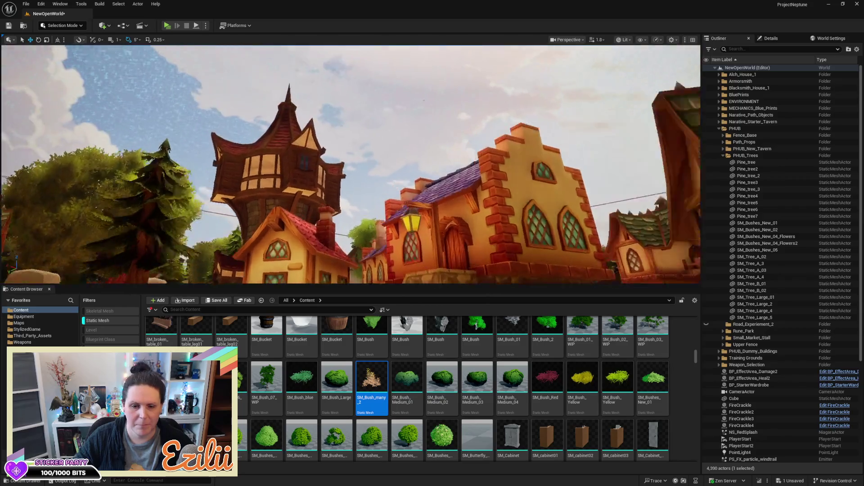
{"action": "key", "text": "f"}
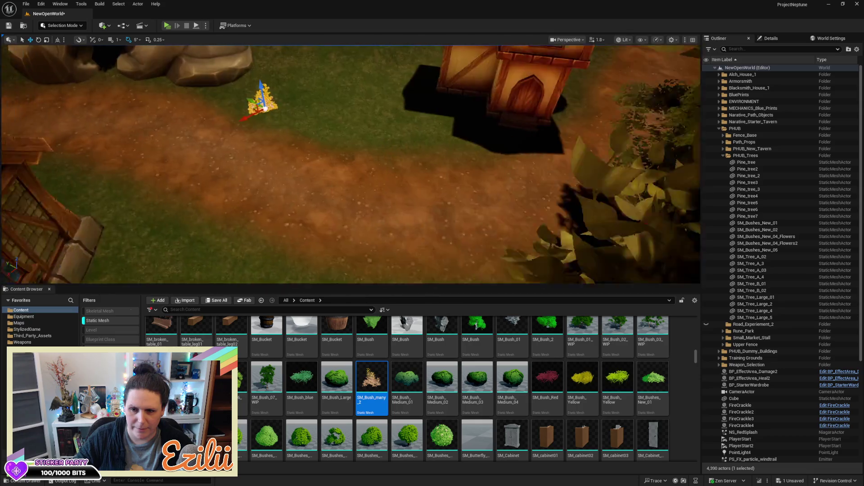
Step: Place a leafy green bush beside the rock and nudge it slightly sideways
{"action": "scroll", "coordinate": [344, 413], "scroll_direction": "down", "scroll_amount": 1}
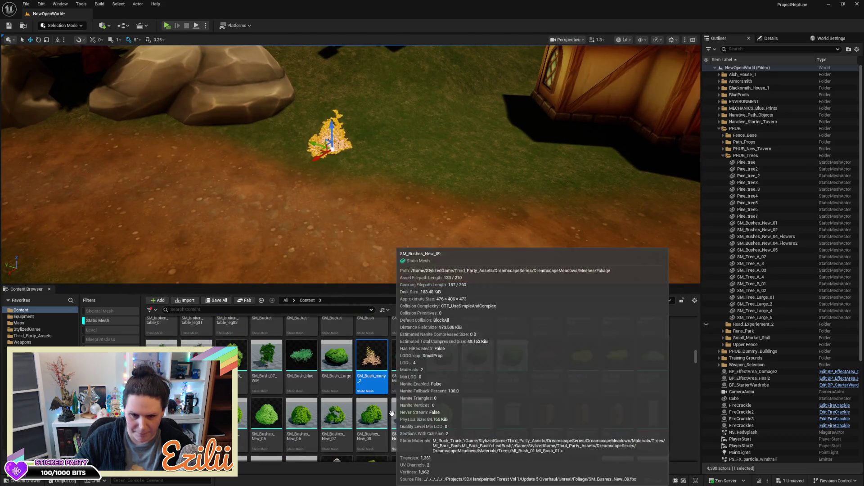
{"action": "scroll", "coordinate": [344, 413], "scroll_direction": "down", "scroll_amount": 2}
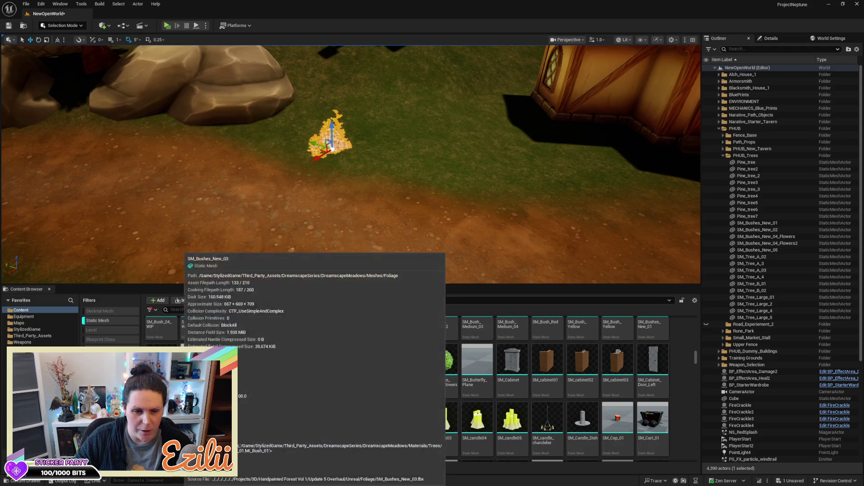
{"action": "mouse_move", "coordinate": [301, 358]}
{"action": "left_mouse_down"}
{"action": "mouse_move", "coordinate": [407, 187]}
{"action": "mouse_move", "coordinate": [442, 150]}
{"action": "mouse_move", "coordinate": [441, 164]}
{"action": "mouse_move", "coordinate": [281, 157]}
{"action": "left_mouse_up"}
{"action": "left_click_drag", "start_coordinate": [74, 122], "coordinate": [76, 121]}
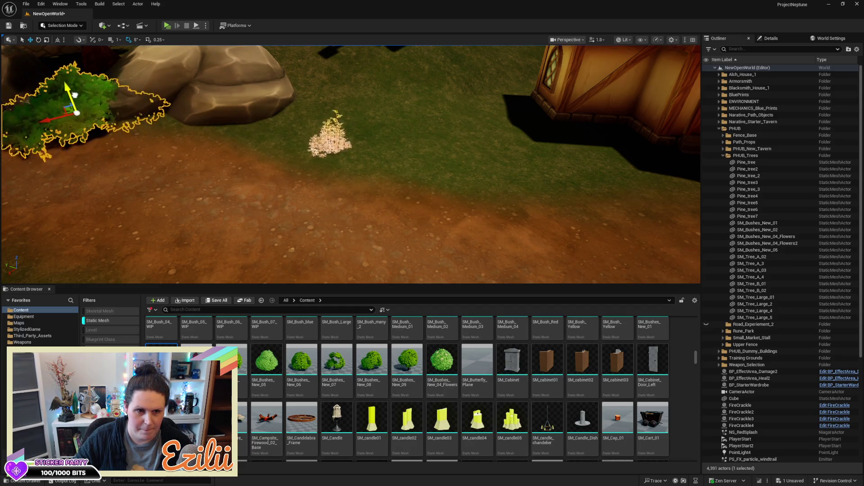
{"action": "mouse_move", "coordinate": [135, 118]}
{"action": "left_mouse_down"}
{"action": "mouse_move", "coordinate": [162, 135]}
{"action": "mouse_move", "coordinate": [153, 117]}
{"action": "mouse_move", "coordinate": [139, 149]}
{"action": "mouse_move", "coordinate": [145, 168]}
{"action": "left_mouse_up"}
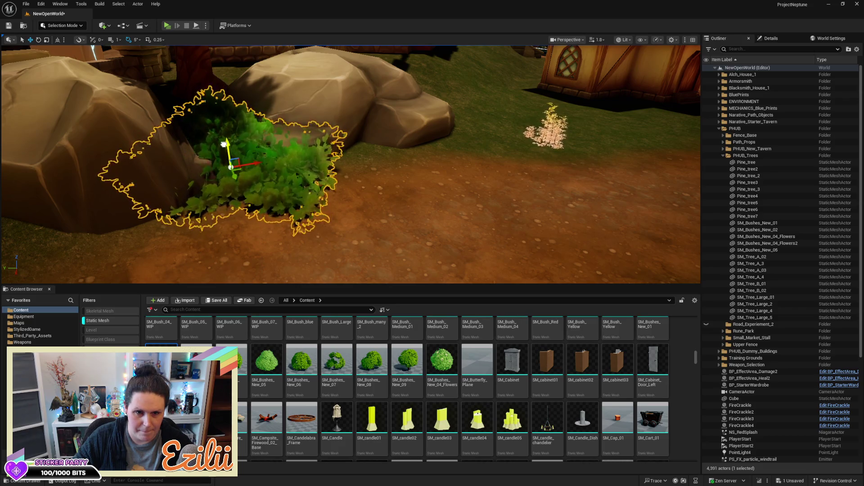
{"action": "left_click_drag", "start_coordinate": [145, 169], "coordinate": [163, 217]}
Step: Move the flowering bush beside the rock and drop an SM_Bushes_New_09 bush nearby
{"action": "left_click", "coordinate": [391, 203]}
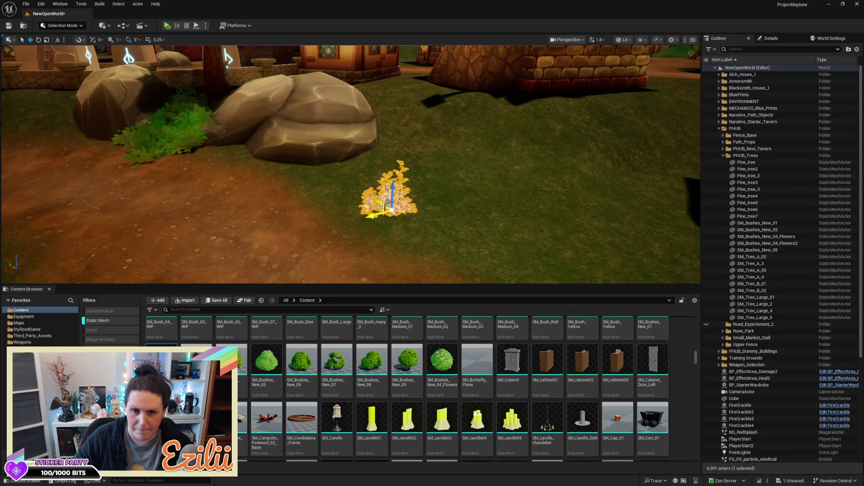
{"action": "mouse_move", "coordinate": [380, 208]}
{"action": "left_mouse_down"}
{"action": "mouse_move", "coordinate": [271, 178]}
{"action": "mouse_move", "coordinate": [285, 220]}
{"action": "mouse_move", "coordinate": [210, 245]}
{"action": "left_mouse_up"}
{"action": "left_click", "coordinate": [417, 362]}
{"action": "mouse_move", "coordinate": [416, 362]}
{"action": "left_mouse_down"}
{"action": "mouse_move", "coordinate": [402, 280]}
{"action": "mouse_move", "coordinate": [410, 189]}
{"action": "mouse_move", "coordinate": [245, 141]}
{"action": "left_mouse_up"}
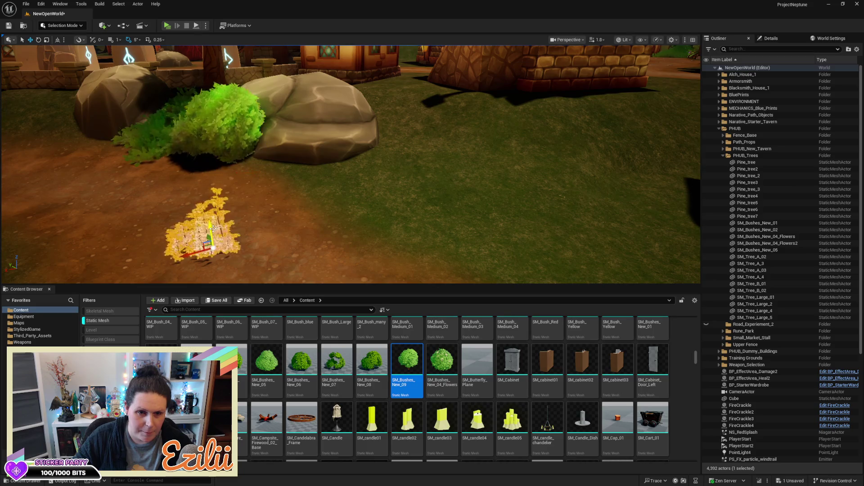
Step: Delete the yellow flowering bush from the scene
{"action": "key", "text": "Delete"}
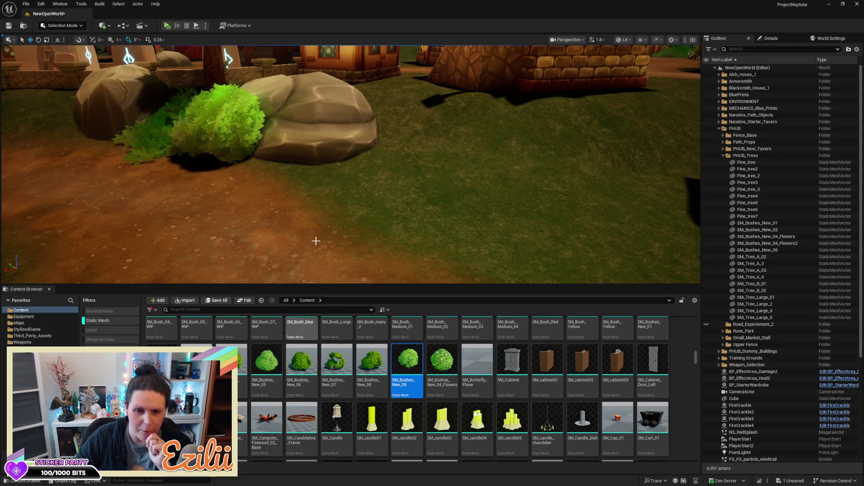
{"action": "mouse_move", "coordinate": [342, 216]}
{"action": "left_mouse_down"}
{"action": "mouse_move", "coordinate": [342, 252]}
{"action": "mouse_move", "coordinate": [369, 252]}
{"action": "mouse_move", "coordinate": [369, 216]}
{"action": "mouse_move", "coordinate": [369, 288]}
{"action": "mouse_move", "coordinate": [360, 261]}
{"action": "mouse_move", "coordinate": [343, 252]}
{"action": "left_mouse_up"}
{"action": "scroll", "coordinate": [367, 112], "scroll_direction": "down", "scroll_amount": 5}
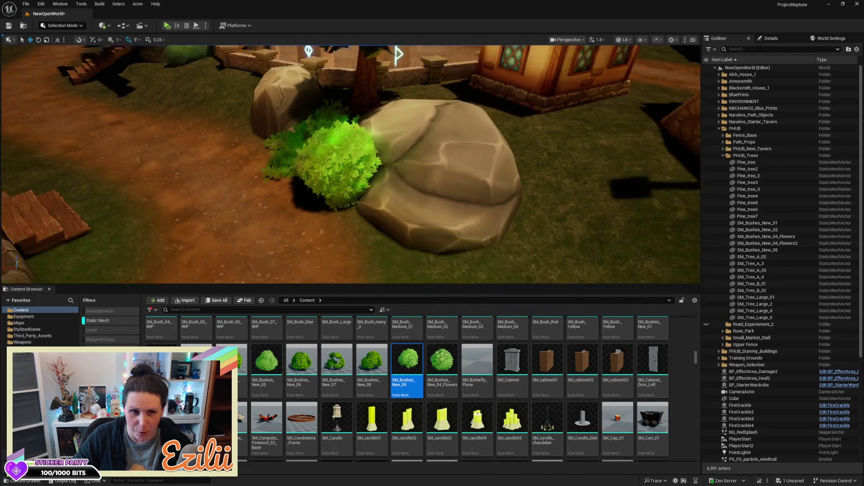
{"action": "left_click_drag", "start_coordinate": [367, 111], "coordinate": [360, 119]}
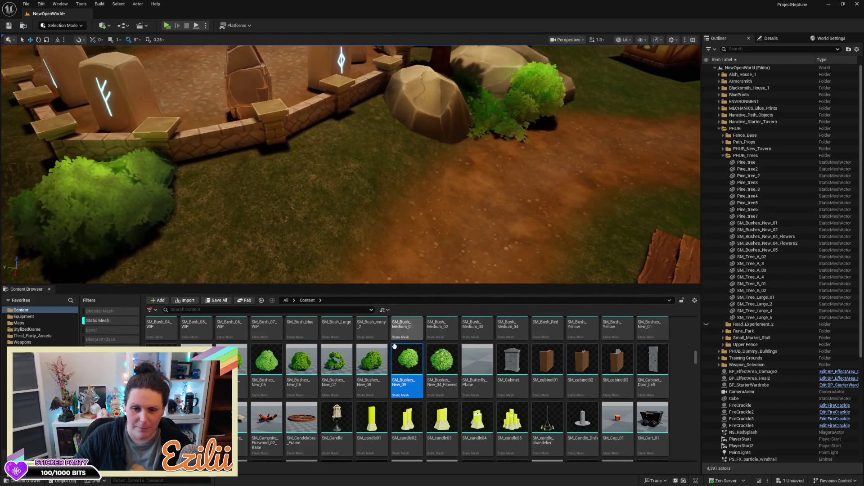
Step: Place an SM_Bushes_New_08 bush by the stone wall and raise it slightly
{"action": "mouse_move", "coordinate": [370, 370]}
{"action": "left_mouse_down"}
{"action": "mouse_move", "coordinate": [396, 189]}
{"action": "mouse_move", "coordinate": [378, 124]}
{"action": "mouse_move", "coordinate": [394, 136]}
{"action": "mouse_move", "coordinate": [393, 157]}
{"action": "mouse_move", "coordinate": [399, 126]}
{"action": "mouse_move", "coordinate": [390, 155]}
{"action": "left_mouse_up"}
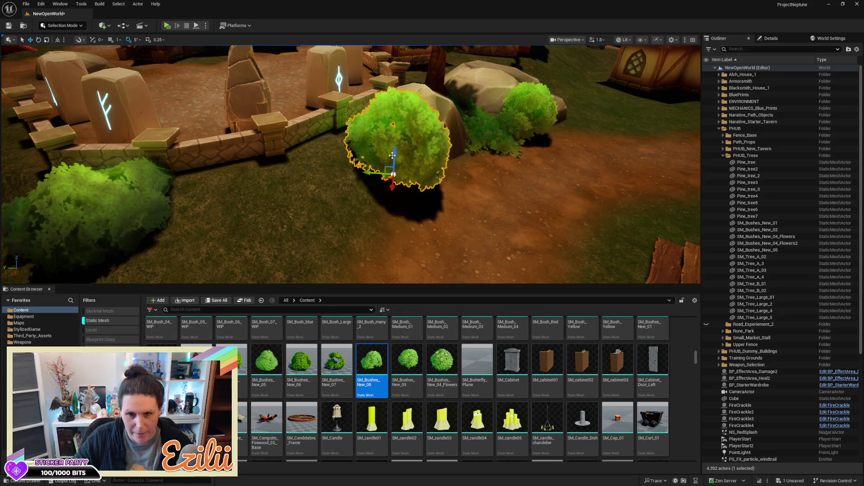
{"action": "left_click_drag", "start_coordinate": [395, 154], "coordinate": [397, 141]}
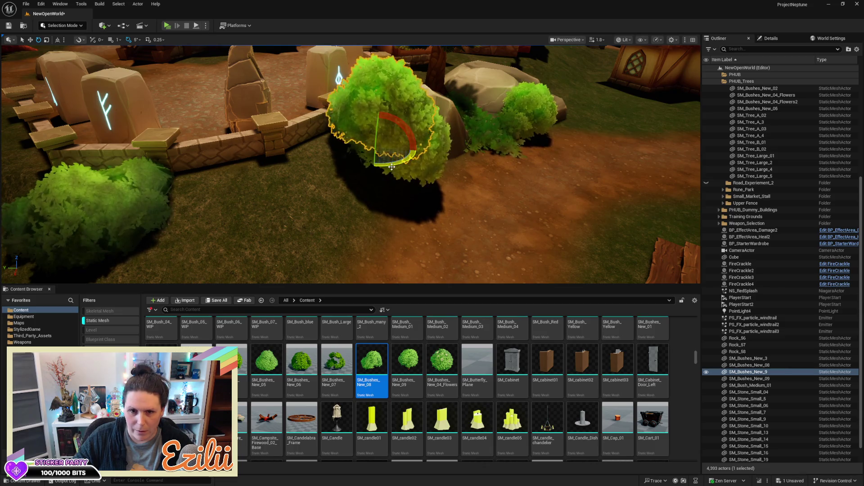
{"action": "mouse_move", "coordinate": [397, 141]}
{"action": "left_mouse_down"}
{"action": "mouse_move", "coordinate": [252, 148]}
{"action": "mouse_move", "coordinate": [259, 112]}
{"action": "mouse_move", "coordinate": [268, 130]}
{"action": "left_mouse_up"}
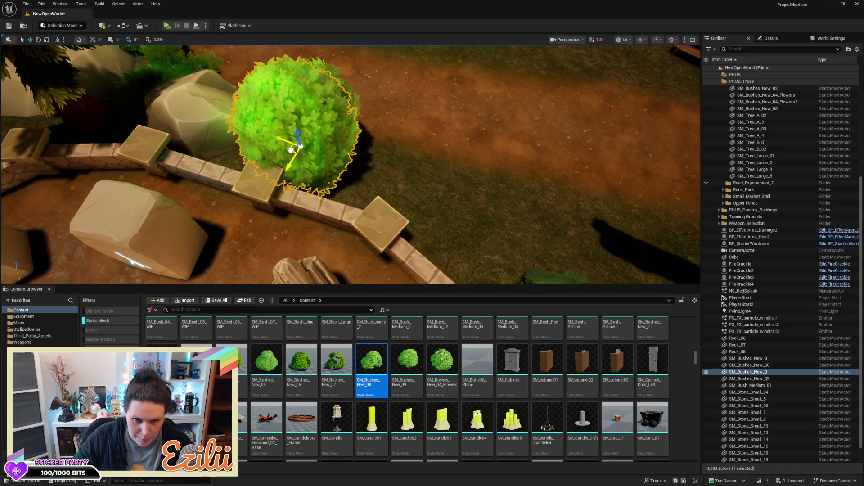
Step: Drop another SM_Bushes_New_09 round bush beside the rock near the rune stones, then deselect it
{"action": "left_click_drag", "start_coordinate": [417, 159], "coordinate": [430, 166]}
{"action": "left_click_drag", "start_coordinate": [334, 180], "coordinate": [334, 180]}
{"action": "left_click", "coordinate": [297, 158]}
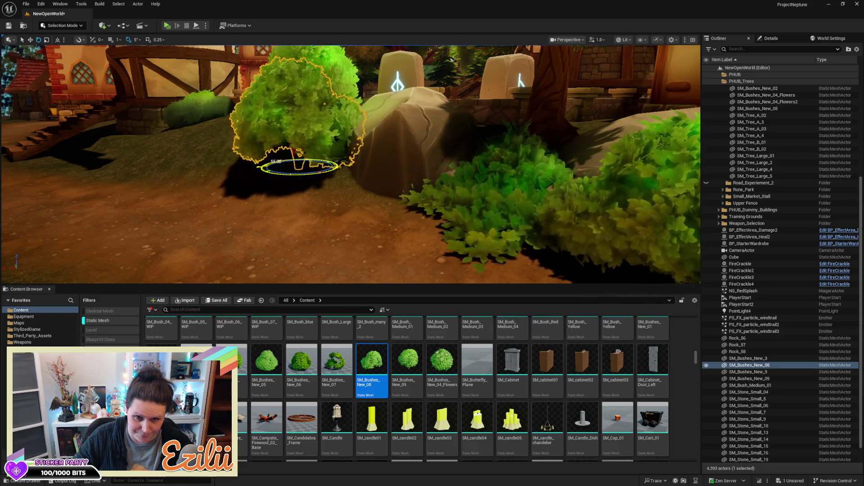
{"action": "left_click_drag", "start_coordinate": [440, 203], "coordinate": [440, 204]}
{"action": "key", "text": "Escape"}
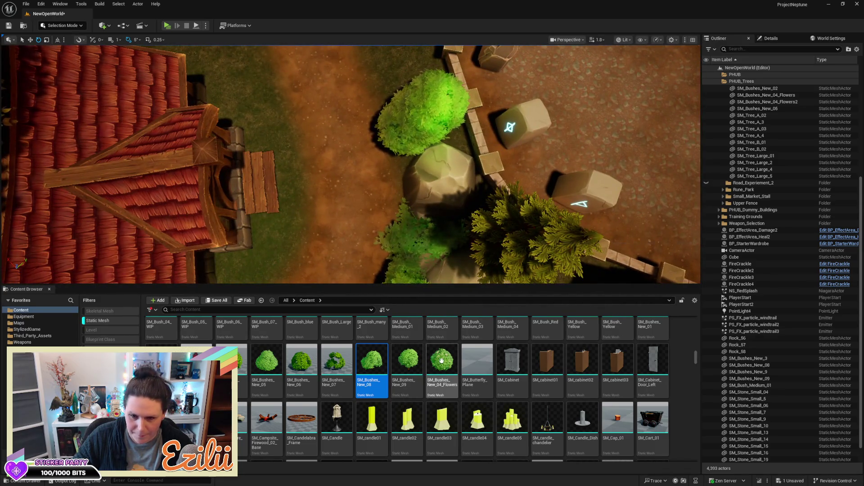
{"action": "left_click", "coordinate": [402, 366]}
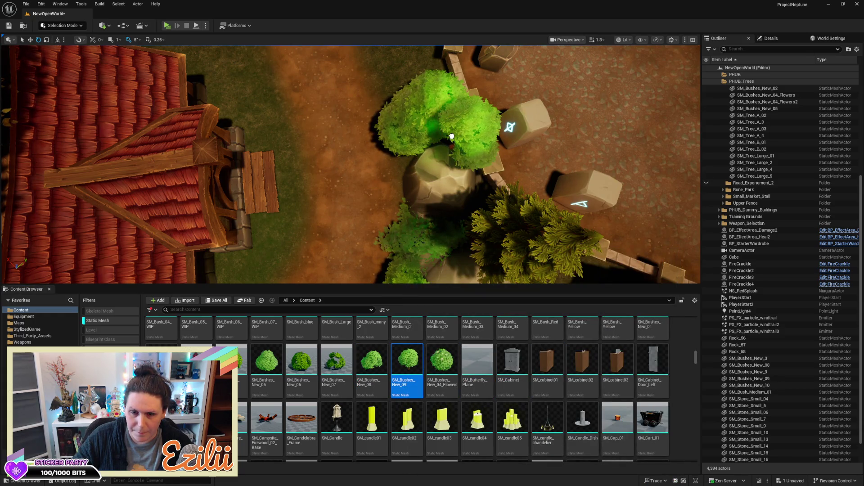
{"action": "left_click_drag", "start_coordinate": [495, 136], "coordinate": [495, 137]}
{"action": "key", "text": "f"}
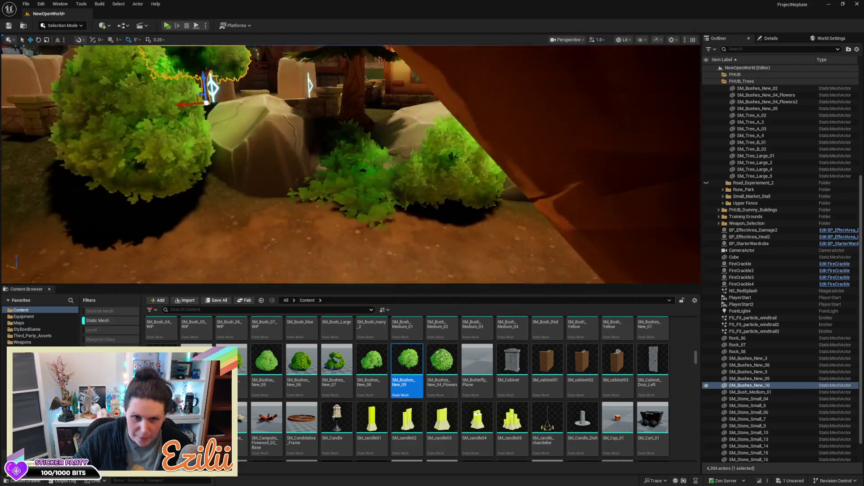
{"action": "left_click_drag", "start_coordinate": [352, 180], "coordinate": [337, 149]}
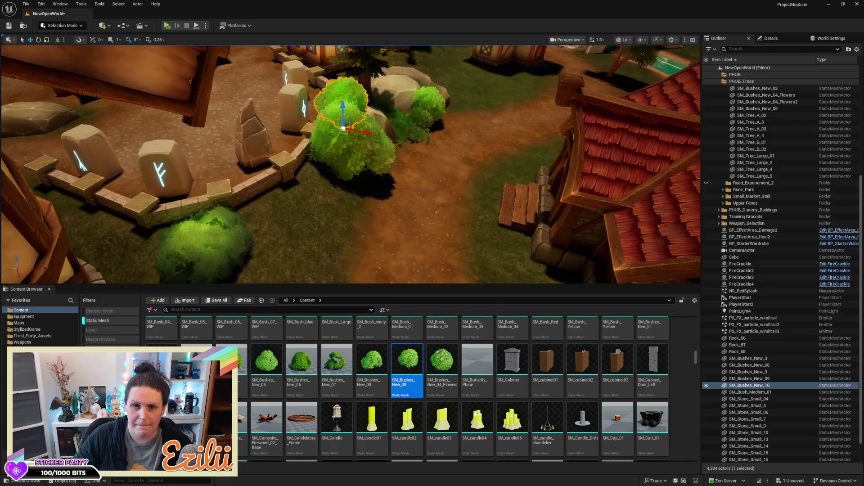
{"action": "left_click", "coordinate": [422, 193]}
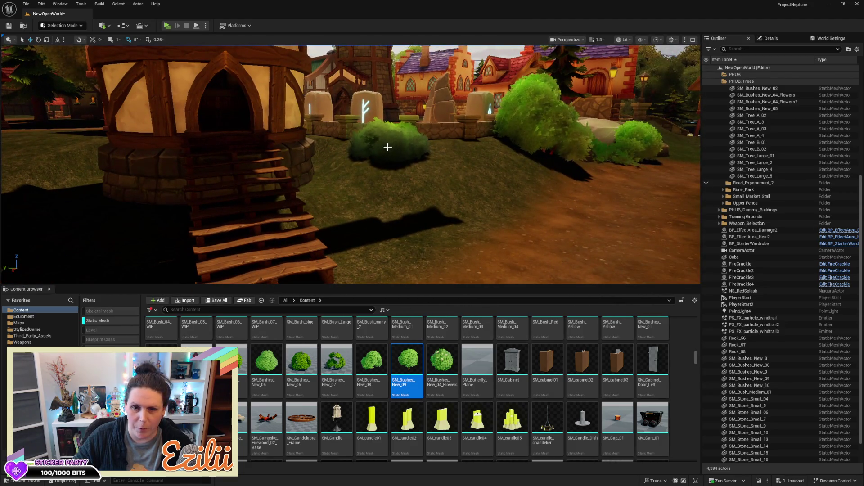
Step: Scroll the Content Browser to the SM_Cliff meshes and select SM_Cliff_1
{"action": "mouse_move", "coordinate": [232, 360]}
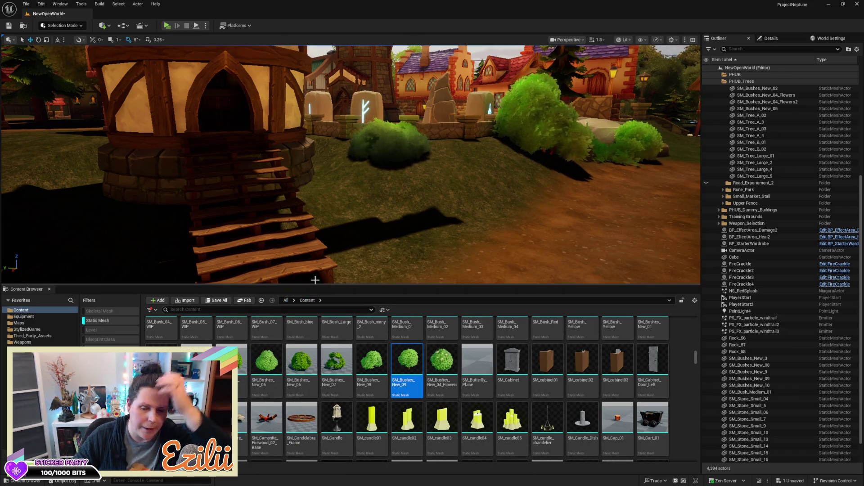
{"action": "mouse_move", "coordinate": [539, 346]}
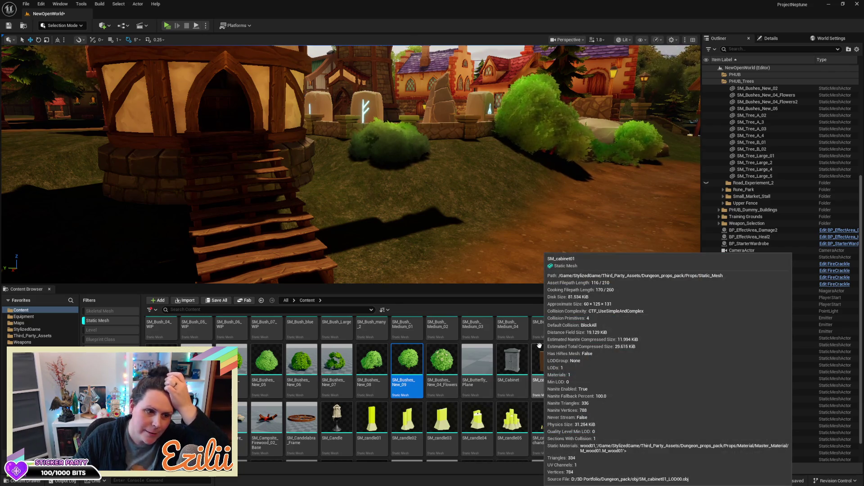
{"action": "mouse_move", "coordinate": [551, 327]}
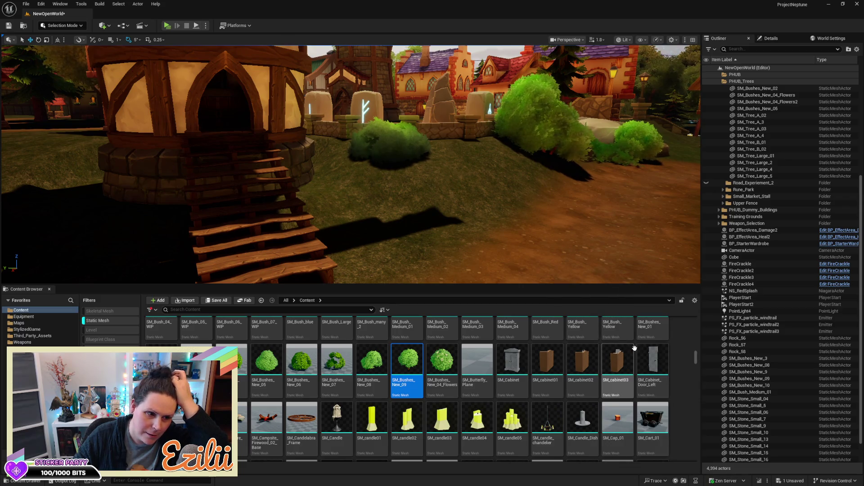
{"action": "scroll", "coordinate": [685, 356], "scroll_direction": "down", "scroll_amount": 5}
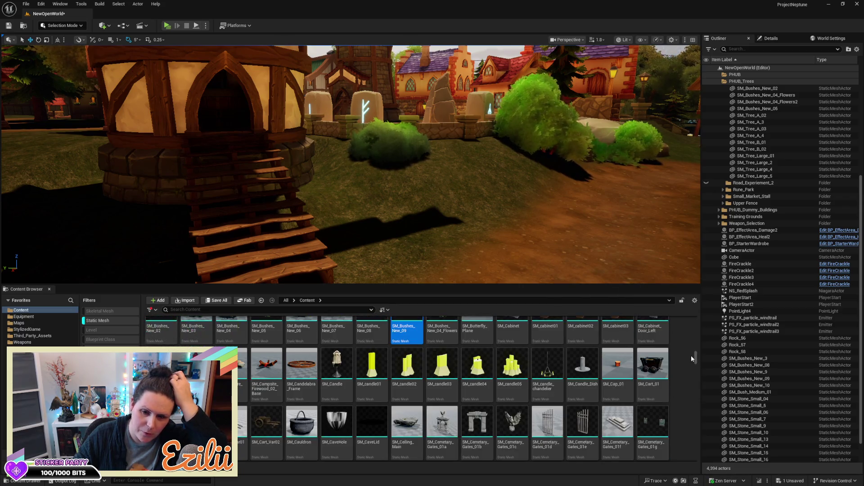
{"action": "scroll", "coordinate": [696, 358], "scroll_direction": "down", "scroll_amount": 2}
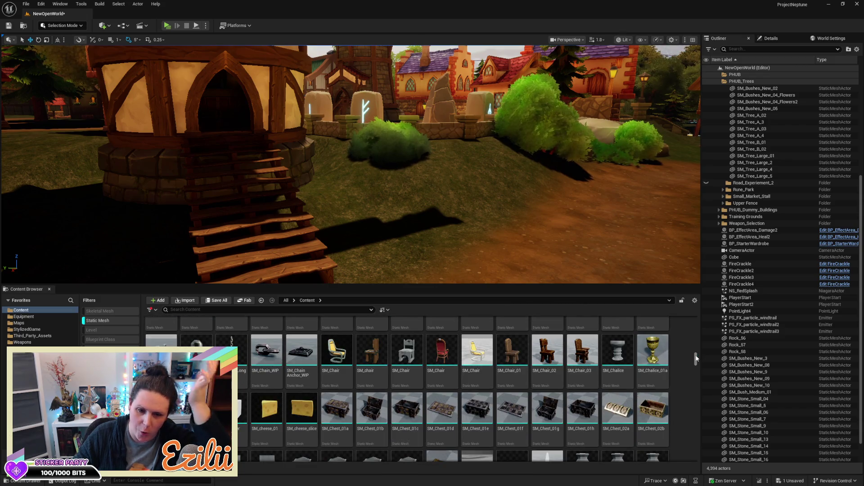
{"action": "scroll", "coordinate": [696, 357], "scroll_direction": "down", "scroll_amount": 5}
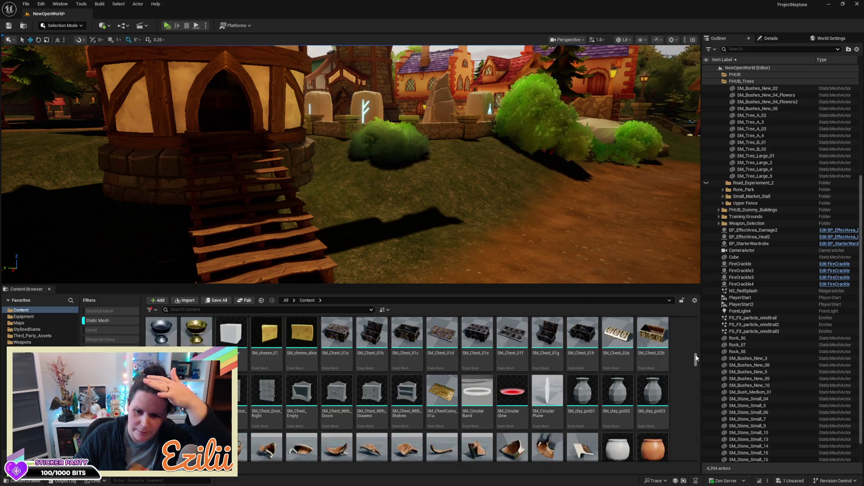
{"action": "scroll", "coordinate": [696, 355], "scroll_direction": "down", "scroll_amount": 3}
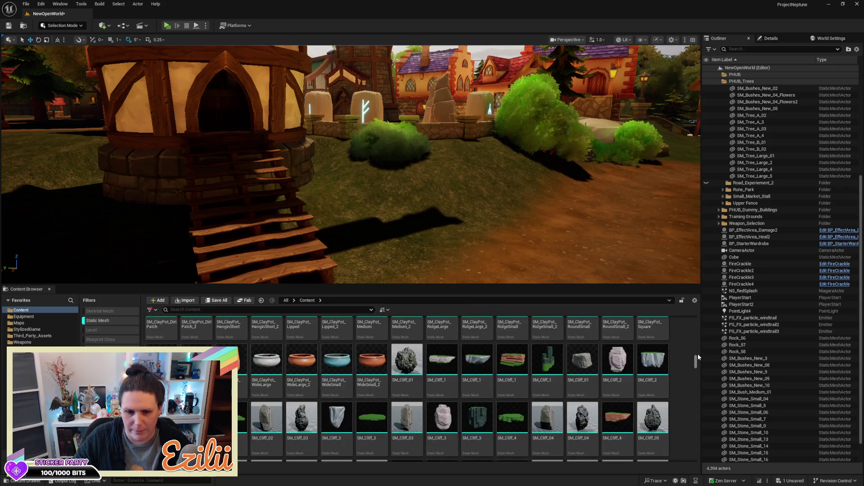
{"action": "scroll", "coordinate": [706, 351], "scroll_direction": "down", "scroll_amount": 2}
{"action": "scroll", "coordinate": [631, 360], "scroll_direction": "down", "scroll_amount": 1}
{"action": "left_click", "coordinate": [548, 343]}
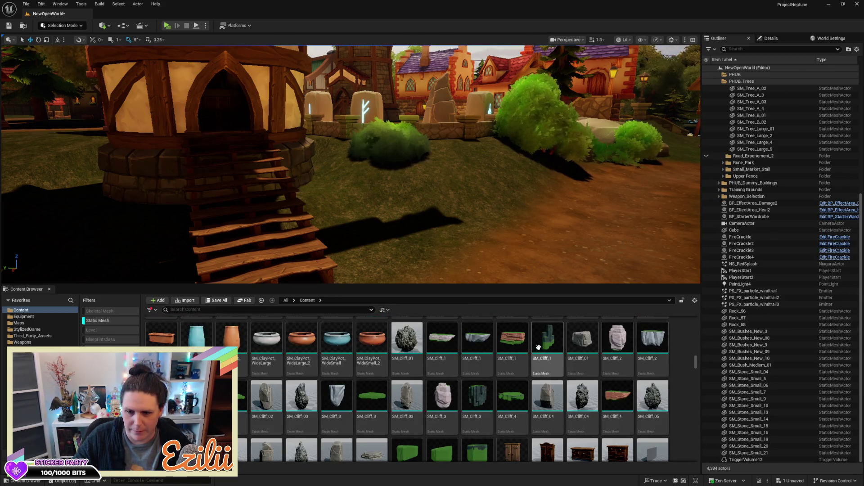
Step: Place SM_Cliff_1 as a tall rock beside the bushes and turn it around Z
{"action": "left_click_drag", "start_coordinate": [490, 227], "coordinate": [492, 201]}
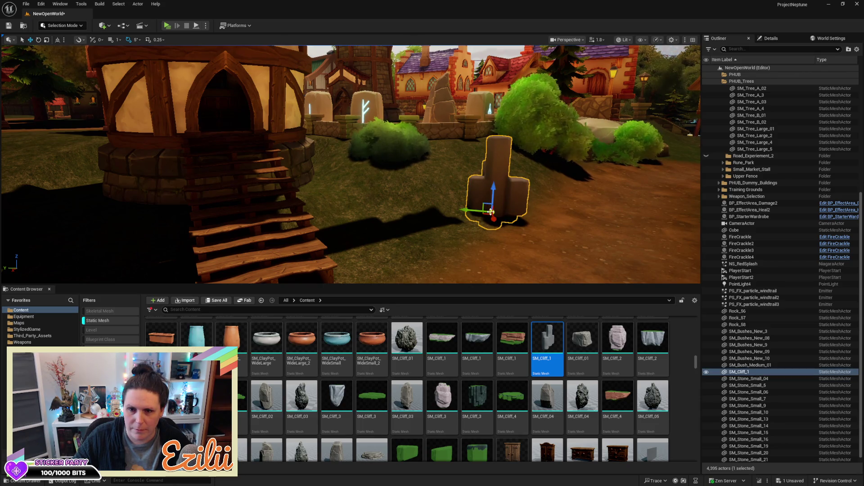
{"action": "mouse_move", "coordinate": [473, 219]}
{"action": "left_mouse_down"}
{"action": "mouse_move", "coordinate": [547, 222]}
{"action": "mouse_move", "coordinate": [495, 224]}
{"action": "left_mouse_up"}
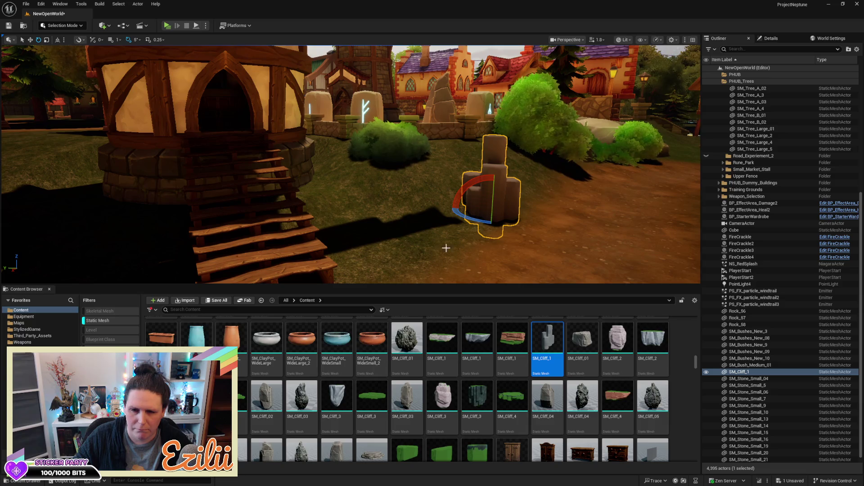
{"action": "left_click_drag", "start_coordinate": [470, 216], "coordinate": [452, 217]}
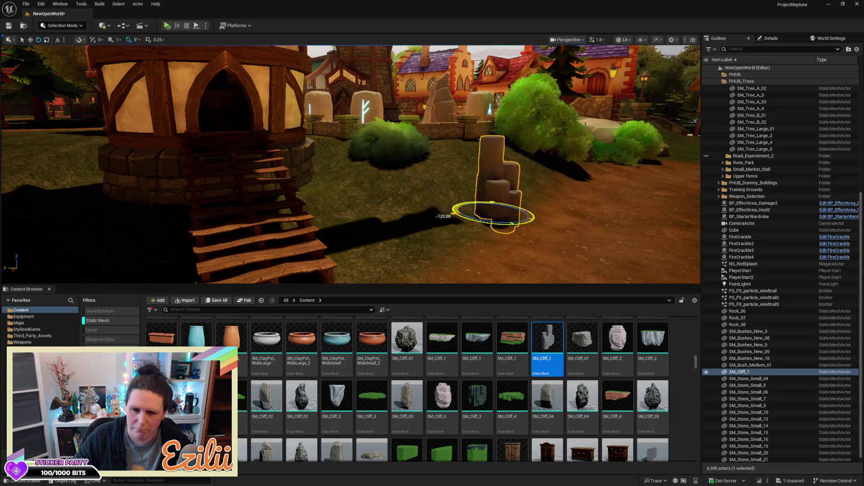
Step: Place a large flat SM_Cliff_2 slab near the tower stairs and show its properties
{"action": "left_click_drag", "start_coordinate": [518, 338], "coordinate": [485, 243]}
{"action": "key", "text": "s"}
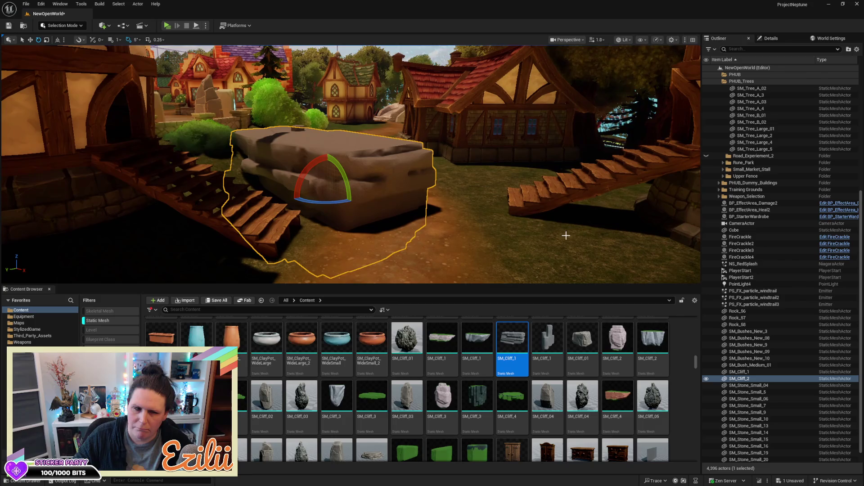
{"action": "key", "text": "f"}
{"action": "left_click", "coordinate": [771, 38]}
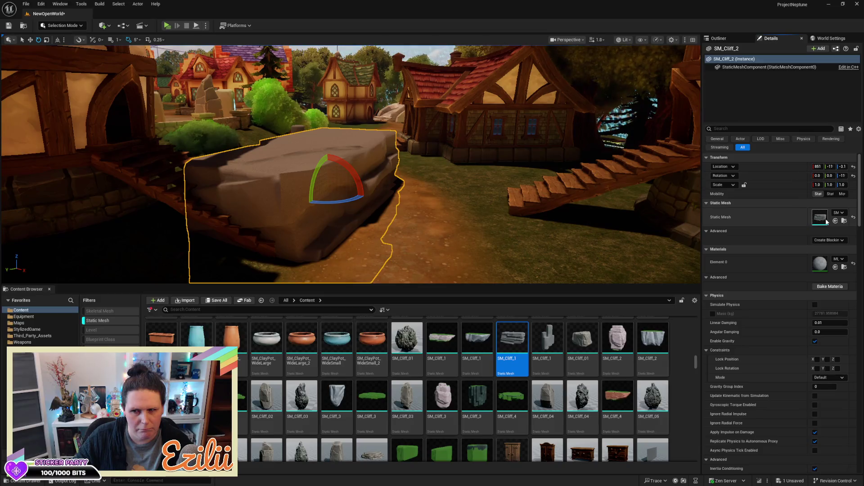
Step: Pick the MI_Rock_2 material, then undo the slab's rotation and placement
{"action": "left_click", "coordinate": [842, 269]}
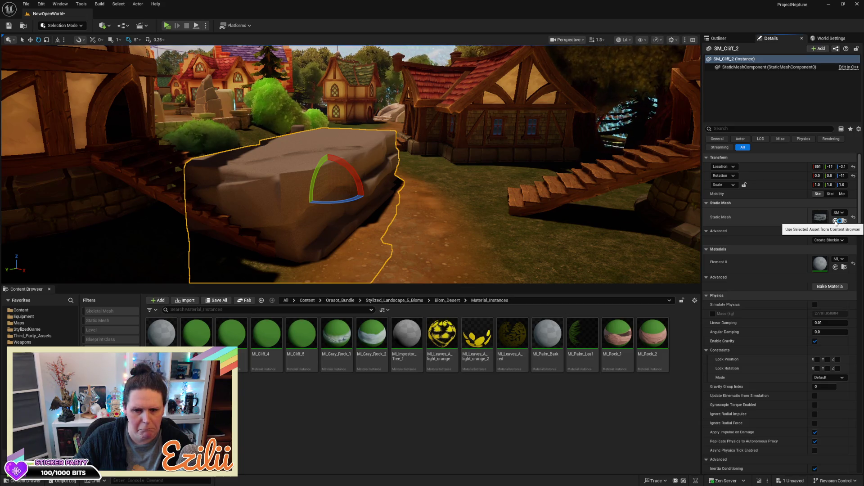
{"action": "left_click", "coordinate": [660, 347]}
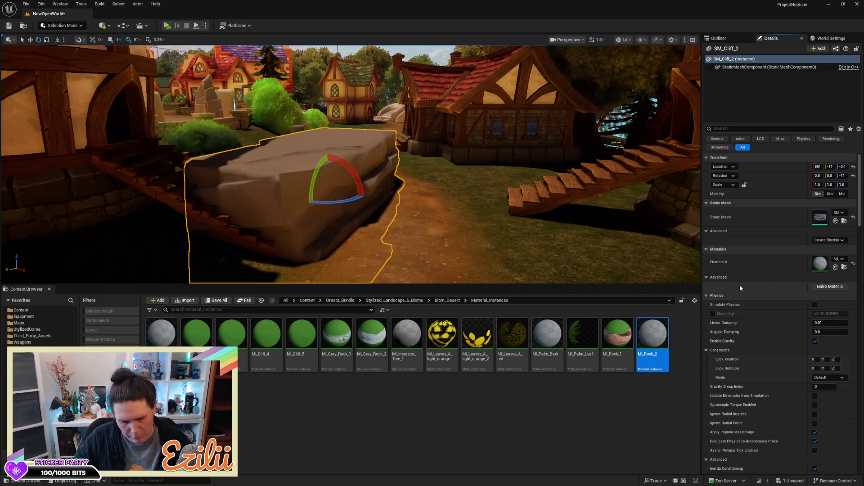
{"action": "key", "text": "ctrl+z"}
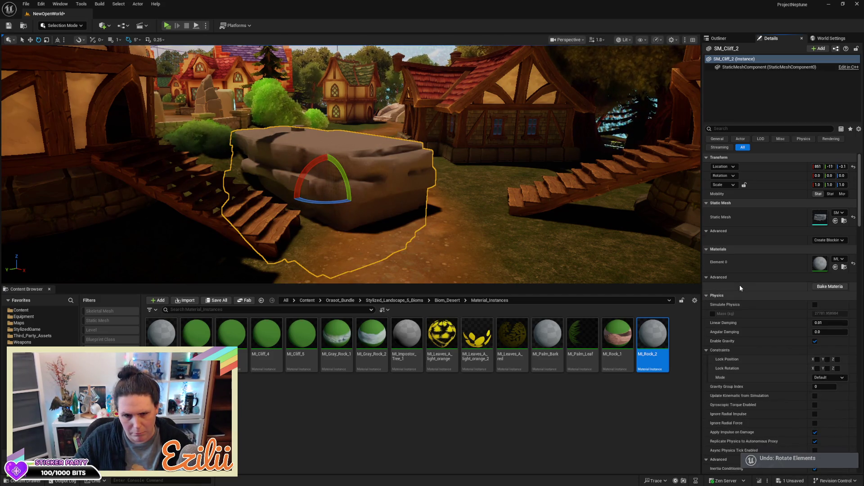
{"action": "key", "text": "ctrl+z"}
{"action": "key", "text": "ctrl+z"}
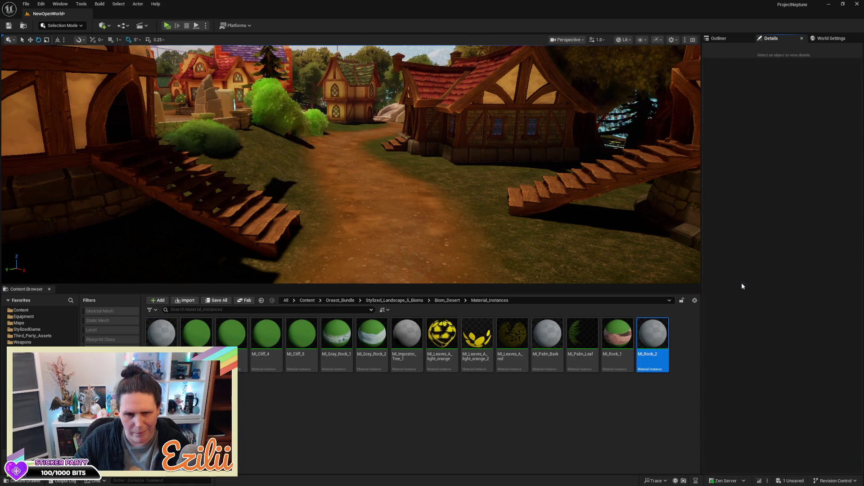
Step: Open the top-level Content folder filtered to Static Mesh assets
{"action": "mouse_move", "coordinate": [463, 238]}
{"action": "left_mouse_down"}
{"action": "mouse_move", "coordinate": [437, 232]}
{"action": "mouse_move", "coordinate": [412, 241]}
{"action": "left_mouse_up"}
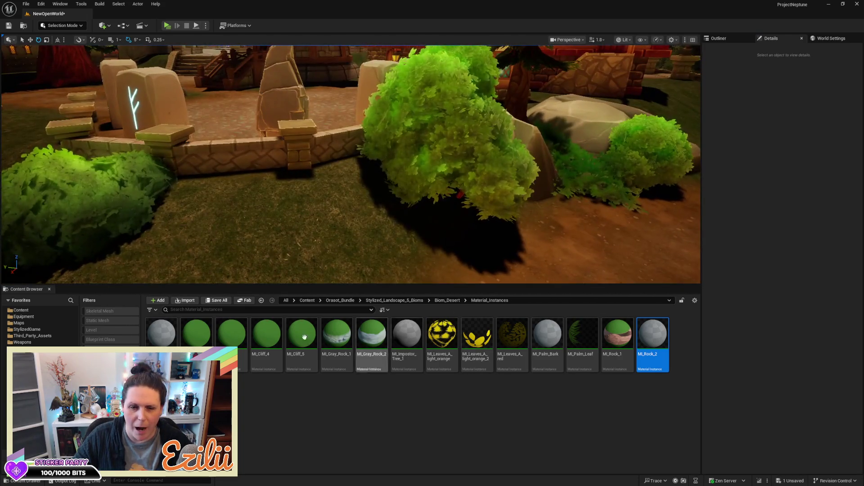
{"action": "left_click", "coordinate": [18, 310]}
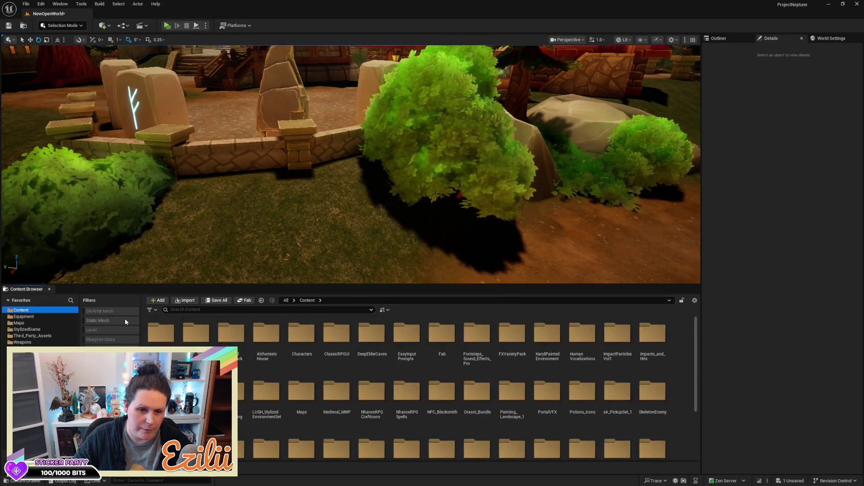
{"action": "left_click", "coordinate": [98, 321]}
{"action": "left_click_drag", "start_coordinate": [327, 207], "coordinate": [327, 227]}
{"action": "scroll", "coordinate": [385, 336], "scroll_direction": "down", "scroll_amount": 1}
{"action": "scroll", "coordinate": [385, 336], "scroll_direction": "down", "scroll_amount": 3}
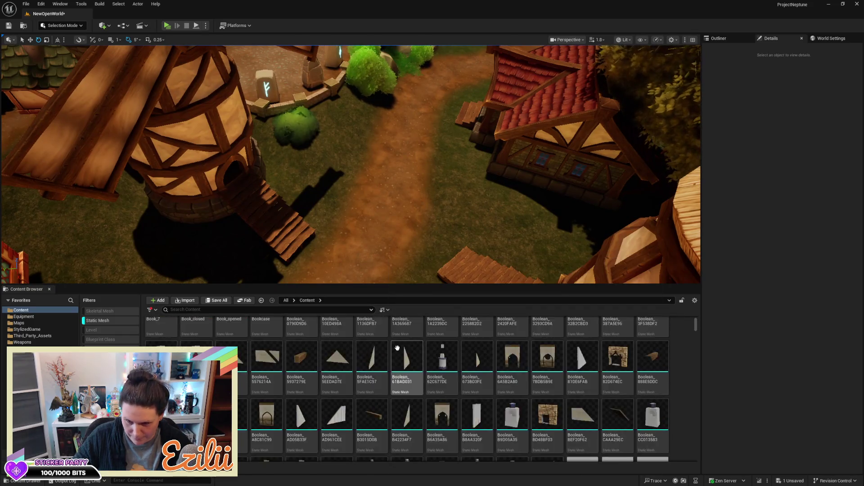
Step: Place an SM_Grass_Large clump on the grass beside the dirt path
{"action": "mouse_move", "coordinate": [698, 332]}
{"action": "left_mouse_down"}
{"action": "mouse_move", "coordinate": [696, 370]}
{"action": "mouse_move", "coordinate": [684, 384]}
{"action": "left_mouse_up"}
{"action": "scroll", "coordinate": [684, 384], "scroll_direction": "down", "scroll_amount": 10}
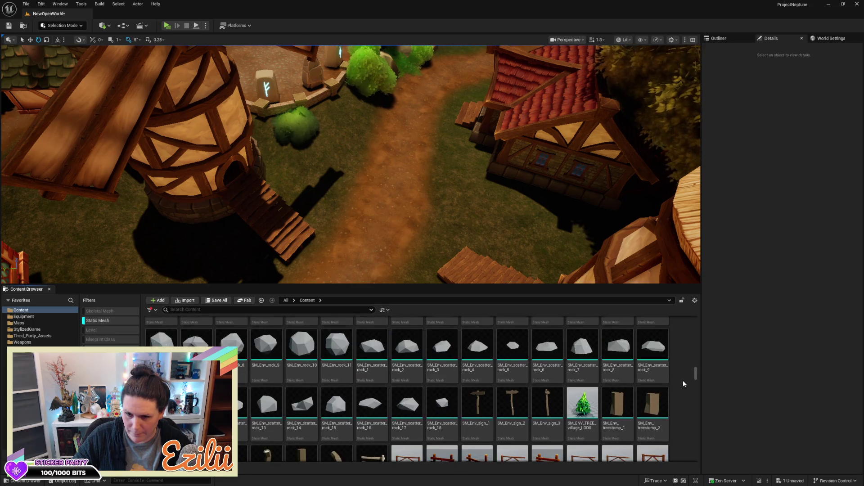
{"action": "scroll", "coordinate": [682, 383], "scroll_direction": "down", "scroll_amount": 10}
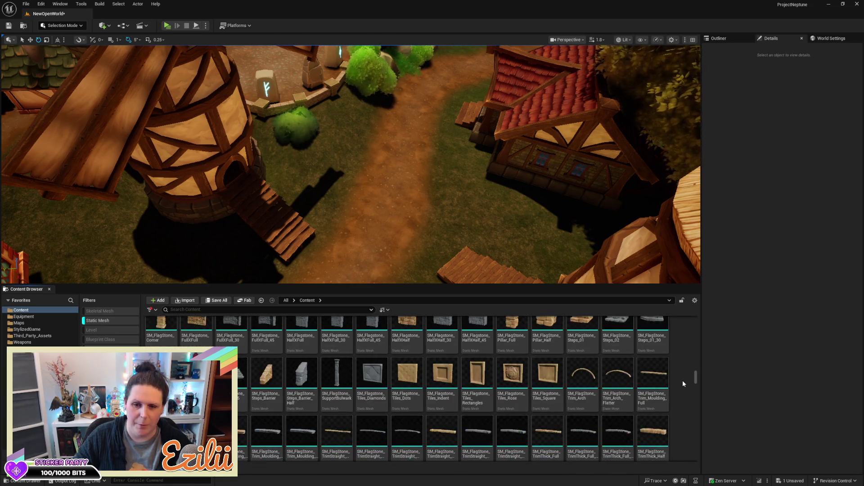
{"action": "scroll", "coordinate": [683, 383], "scroll_direction": "down", "scroll_amount": 10}
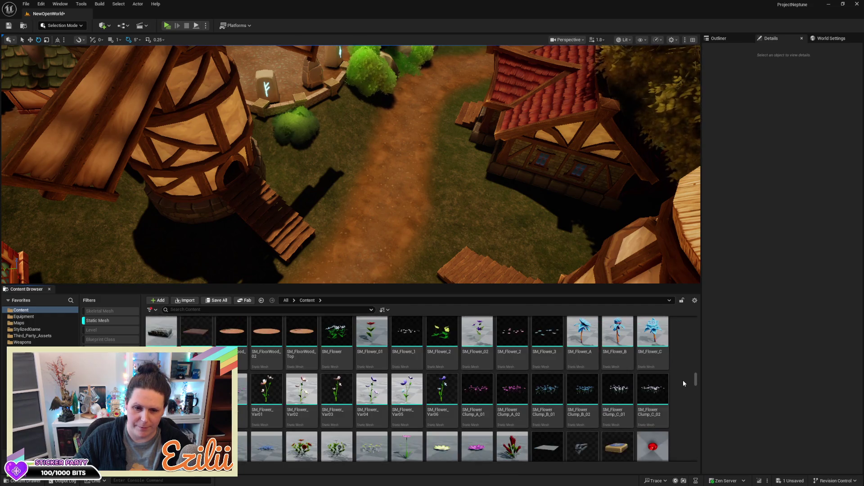
{"action": "scroll", "coordinate": [687, 383], "scroll_direction": "down", "scroll_amount": 8}
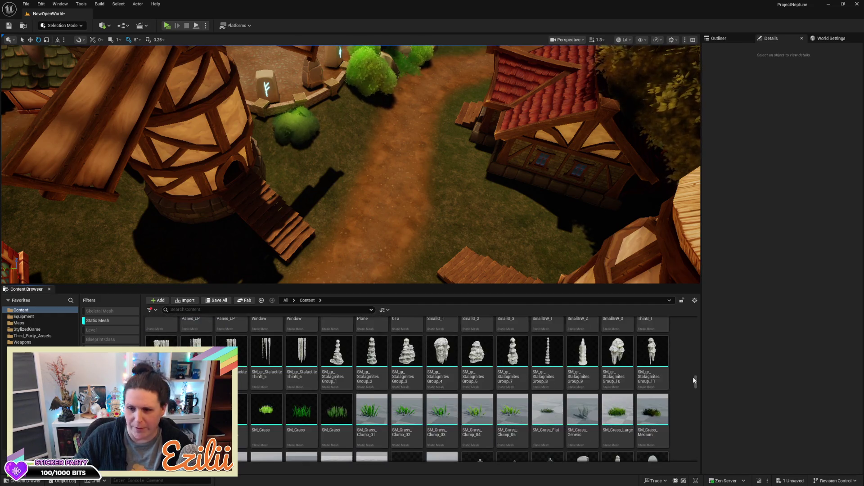
{"action": "left_click_drag", "start_coordinate": [604, 331], "coordinate": [405, 172]}
{"action": "left_click_drag", "start_coordinate": [365, 122], "coordinate": [365, 122]}
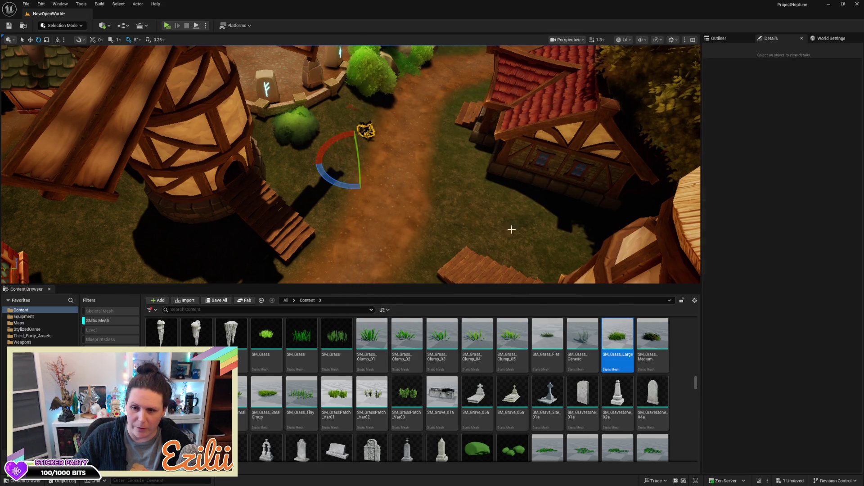
Step: Place a small SM_Grass_Clump_04 tuft by the path and delete the large grass clump
{"action": "key", "text": "f"}
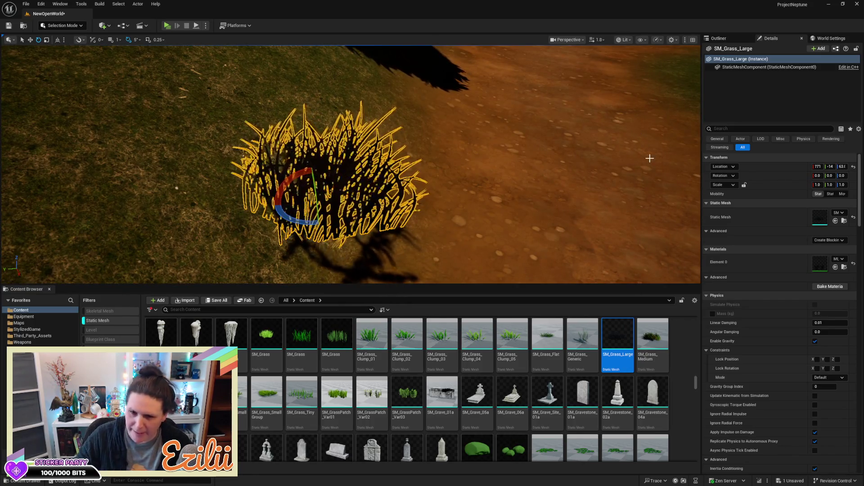
{"action": "mouse_move", "coordinate": [478, 335]}
{"action": "left_mouse_down"}
{"action": "mouse_move", "coordinate": [514, 243]}
{"action": "mouse_move", "coordinate": [529, 174]}
{"action": "left_mouse_up"}
{"action": "left_click", "coordinate": [345, 179]}
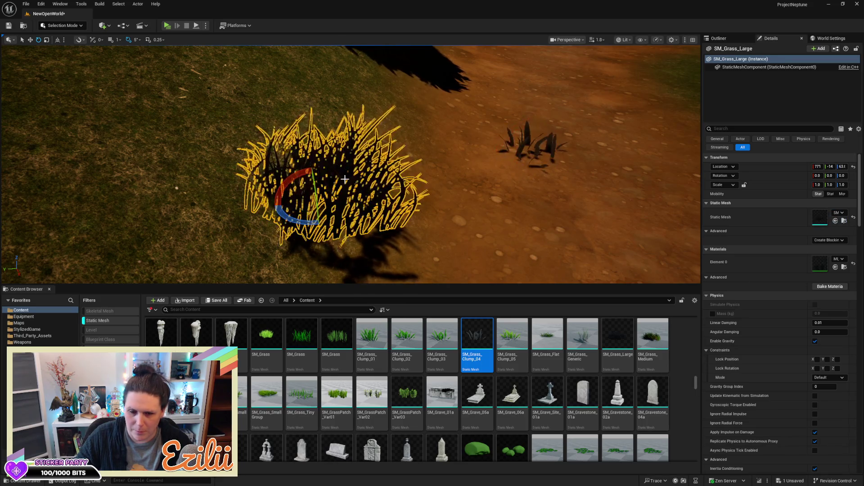
{"action": "key", "text": "Delete"}
{"action": "left_click", "coordinate": [529, 143]}
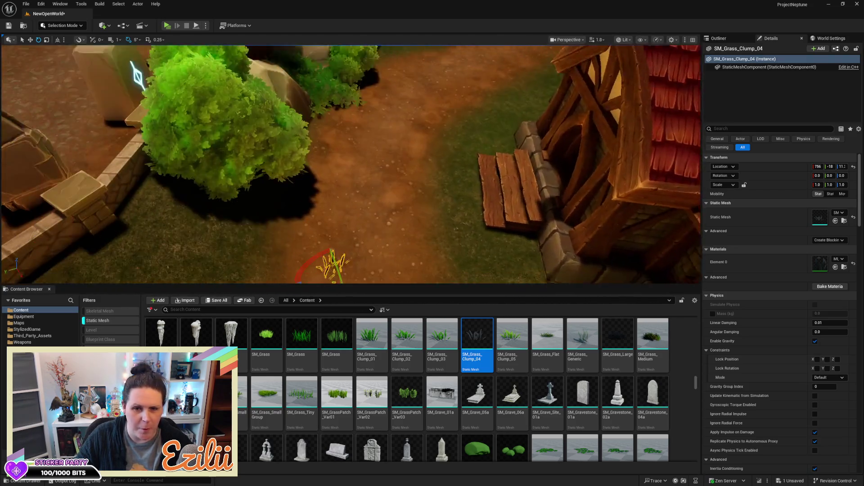
{"action": "left_click_drag", "start_coordinate": [556, 185], "coordinate": [556, 185]}
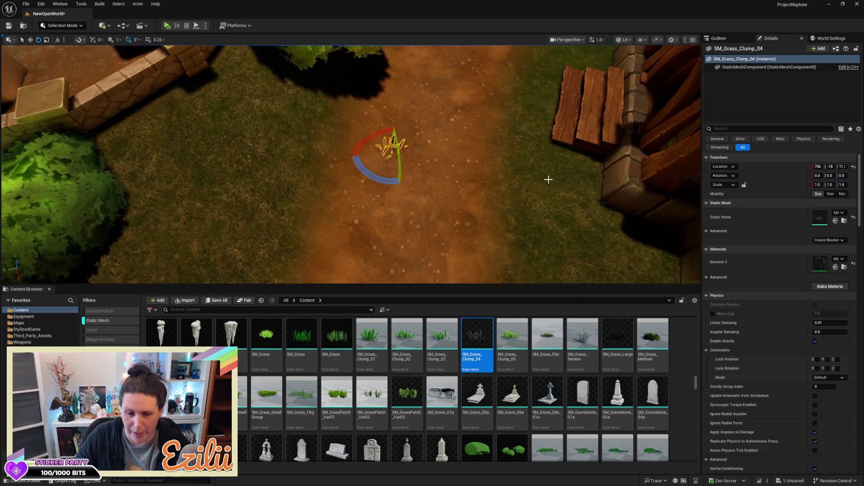
{"action": "key", "text": "Escape"}
Step: Add SM_Grass_Clump_01, SM_Grass_SmallGroup and SM_Grass_Small tufts on the lawn near the path
{"action": "left_click_drag", "start_coordinate": [372, 335], "coordinate": [256, 176]}
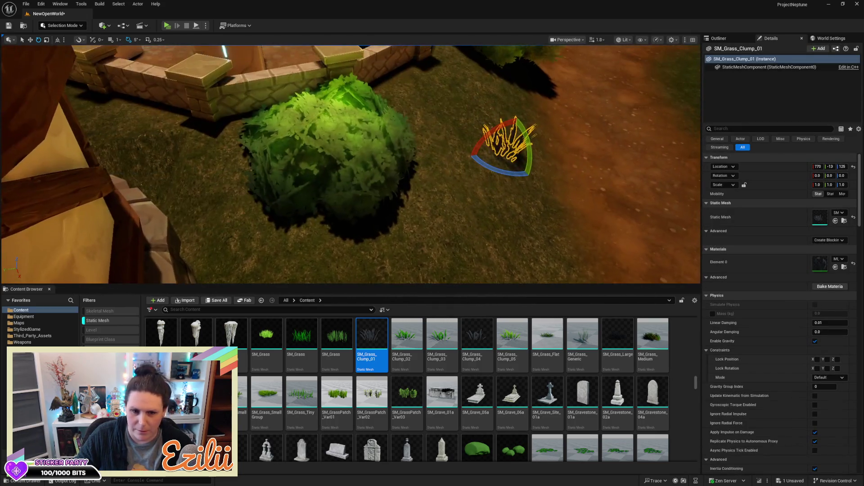
{"action": "mouse_move", "coordinate": [267, 396]}
{"action": "left_mouse_down"}
{"action": "mouse_move", "coordinate": [390, 248]}
{"action": "mouse_move", "coordinate": [449, 129]}
{"action": "left_mouse_up"}
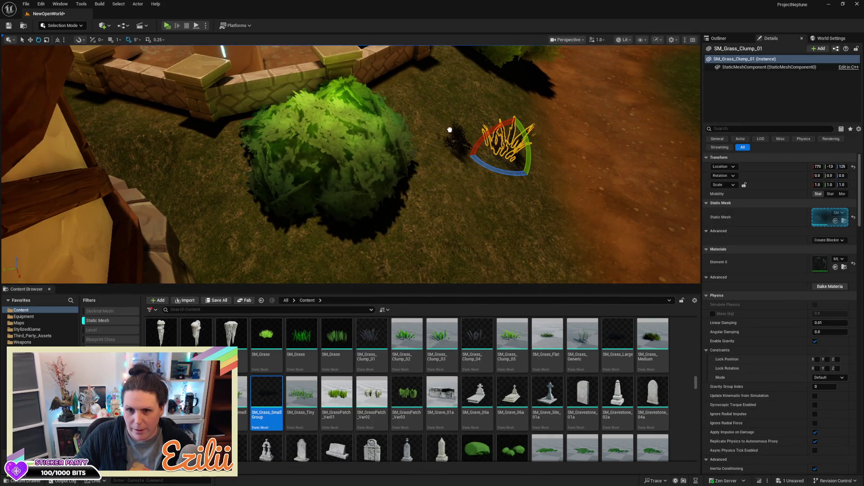
{"action": "left_click_drag", "start_coordinate": [438, 174], "coordinate": [438, 174]}
{"action": "mouse_move", "coordinate": [241, 398]}
{"action": "left_mouse_down"}
{"action": "mouse_move", "coordinate": [390, 353]}
{"action": "mouse_move", "coordinate": [495, 238]}
{"action": "left_mouse_up"}
{"action": "left_click_drag", "start_coordinate": [573, 209], "coordinate": [573, 208]}
Step: Delete the central grass clump, the top-left grass patch and the dark plant at the left edge
{"action": "left_click", "coordinate": [387, 103]}
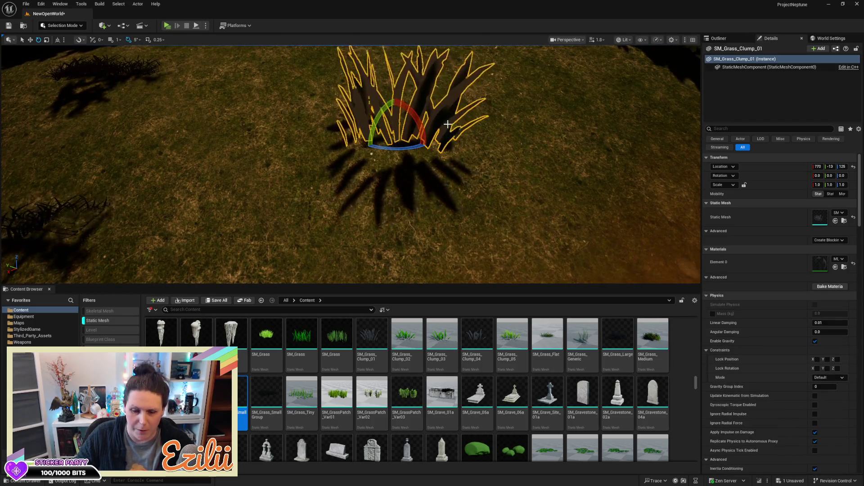
{"action": "key", "text": "Delete"}
{"action": "left_click", "coordinate": [123, 74]}
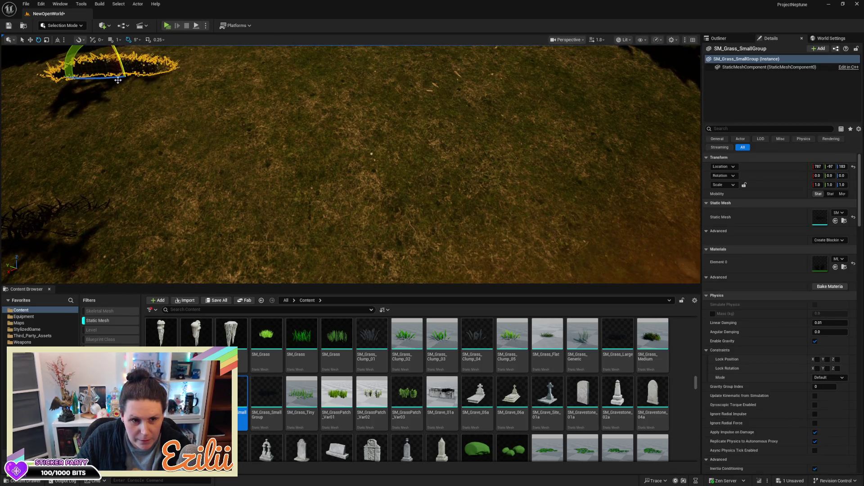
{"action": "key", "text": "Delete"}
{"action": "left_click", "coordinate": [56, 211]}
{"action": "key", "text": "Delete"}
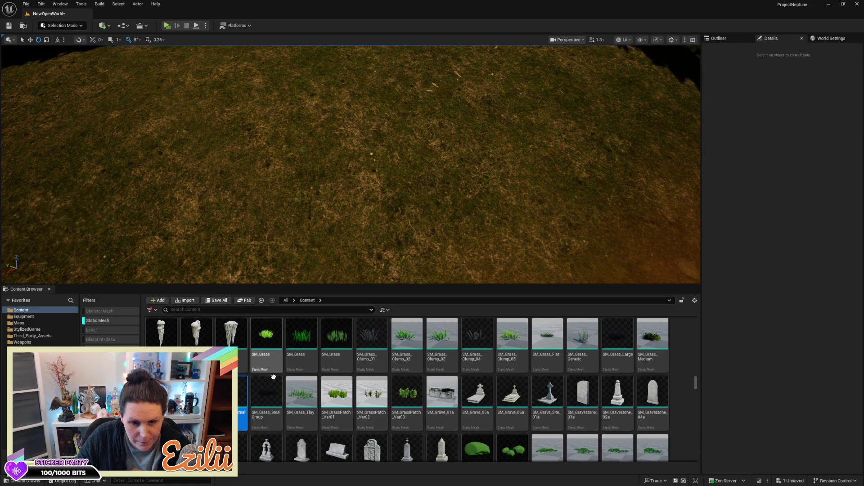
Step: Place an SM_GroundIvy_01 patch on the lawn
{"action": "scroll", "coordinate": [308, 375], "scroll_direction": "down", "scroll_amount": 3}
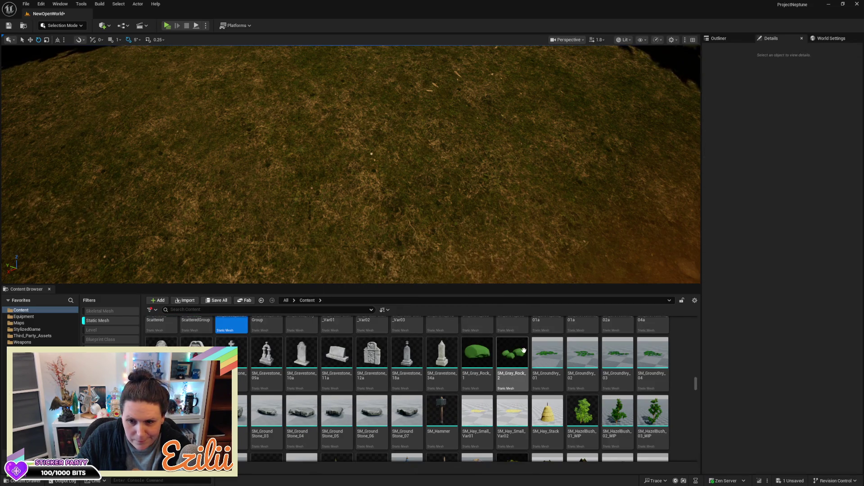
{"action": "mouse_move", "coordinate": [551, 358]}
{"action": "left_mouse_down"}
{"action": "mouse_move", "coordinate": [282, 178]}
{"action": "mouse_move", "coordinate": [266, 195]}
{"action": "left_mouse_up"}
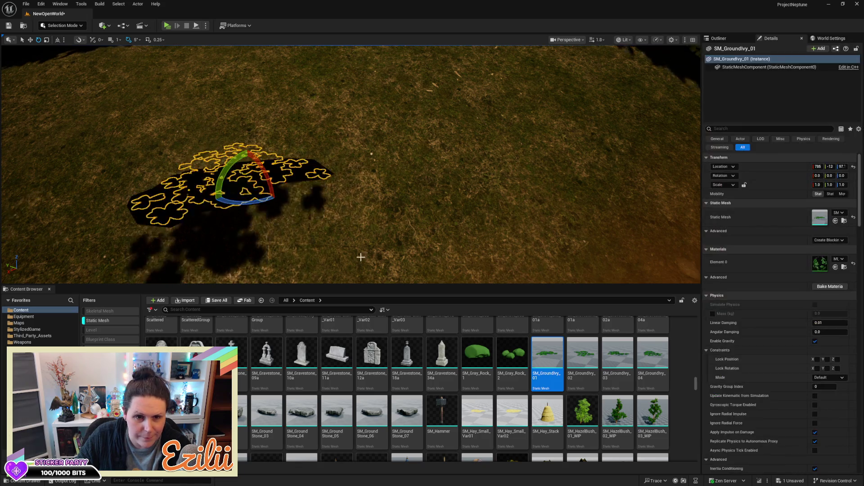
{"action": "key", "text": "Escape"}
Step: Place an SM_HazelBush_01_WIP hazel bush beside the tower, near the rune-stone wall
{"action": "mouse_move", "coordinate": [409, 193]}
{"action": "left_mouse_down"}
{"action": "mouse_move", "coordinate": [391, 162]}
{"action": "mouse_move", "coordinate": [388, 209]}
{"action": "mouse_move", "coordinate": [388, 180]}
{"action": "left_mouse_up"}
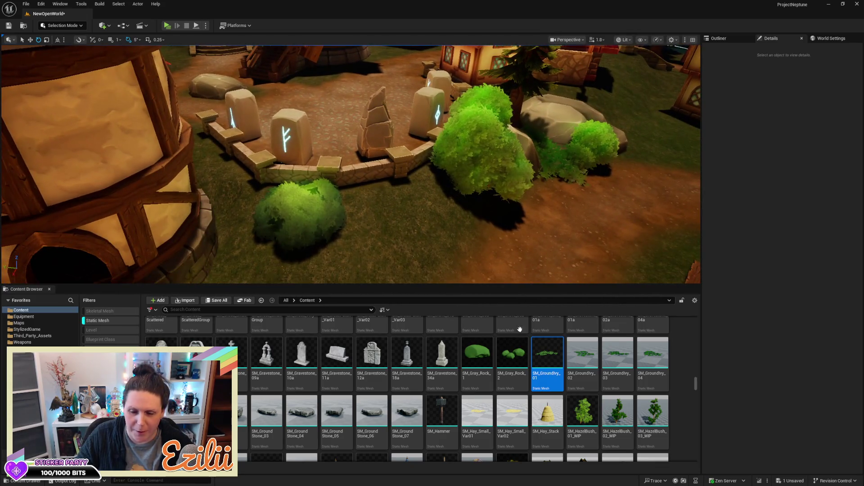
{"action": "scroll", "coordinate": [563, 402], "scroll_direction": "down", "scroll_amount": 1}
{"action": "mouse_move", "coordinate": [407, 240]}
{"action": "left_mouse_down"}
{"action": "mouse_move", "coordinate": [391, 205]}
{"action": "mouse_move", "coordinate": [368, 194]}
{"action": "left_mouse_up"}
{"action": "mouse_move", "coordinate": [417, 218]}
{"action": "left_mouse_down"}
{"action": "mouse_move", "coordinate": [486, 211]}
{"action": "mouse_move", "coordinate": [486, 246]}
{"action": "left_mouse_up"}
{"action": "scroll", "coordinate": [633, 395], "scroll_direction": "down", "scroll_amount": 5}
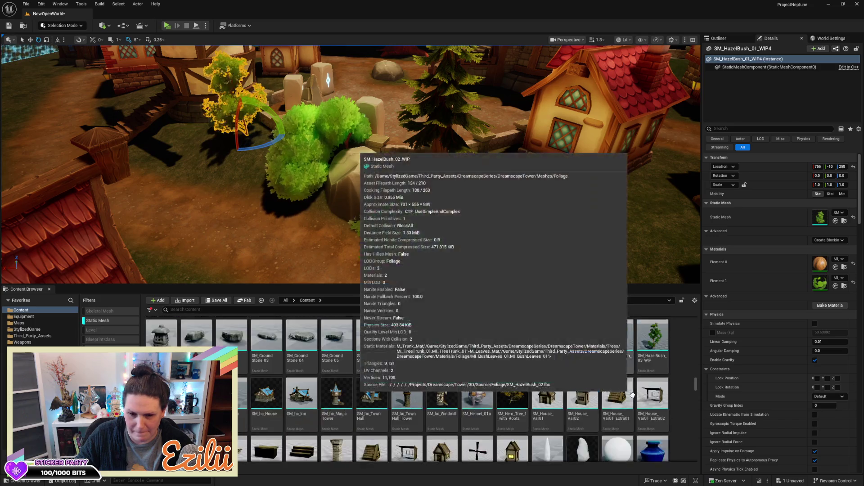
{"action": "scroll", "coordinate": [586, 405], "scroll_direction": "down", "scroll_amount": 8}
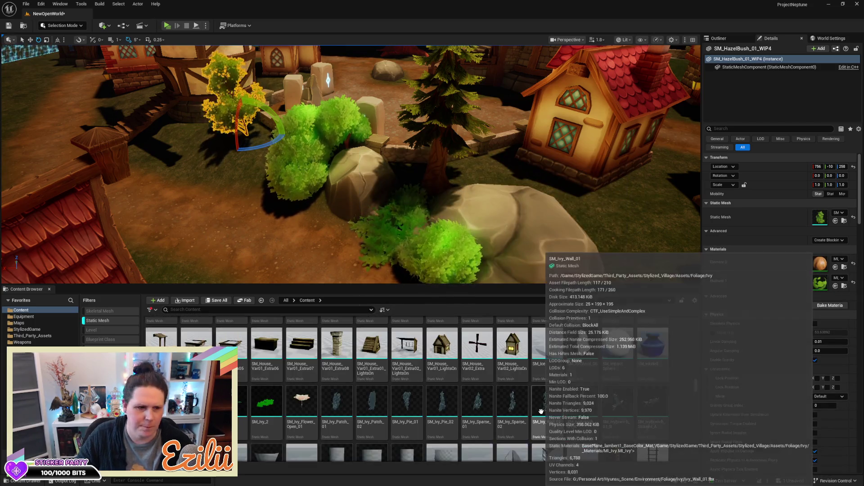
{"action": "scroll", "coordinate": [556, 402], "scroll_direction": "down", "scroll_amount": 5}
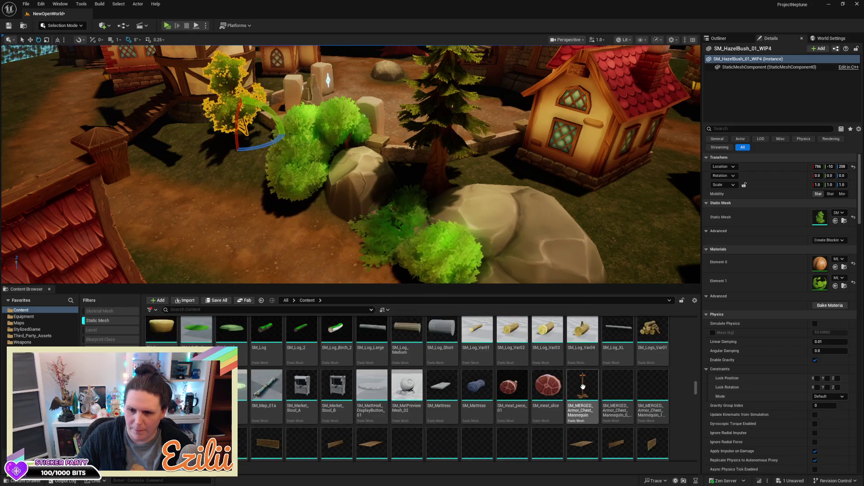
{"action": "scroll", "coordinate": [591, 379], "scroll_direction": "down", "scroll_amount": 6}
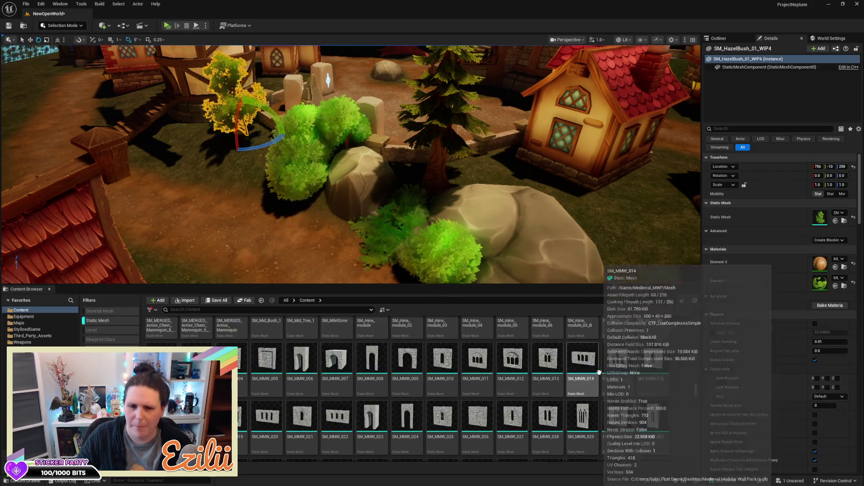
{"action": "scroll", "coordinate": [602, 369], "scroll_direction": "down", "scroll_amount": 1}
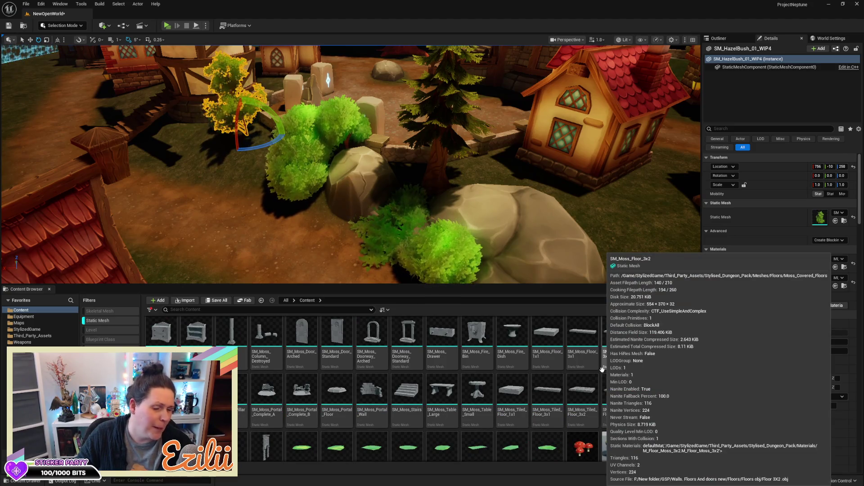
{"action": "scroll", "coordinate": [602, 369], "scroll_direction": "down", "scroll_amount": 6}
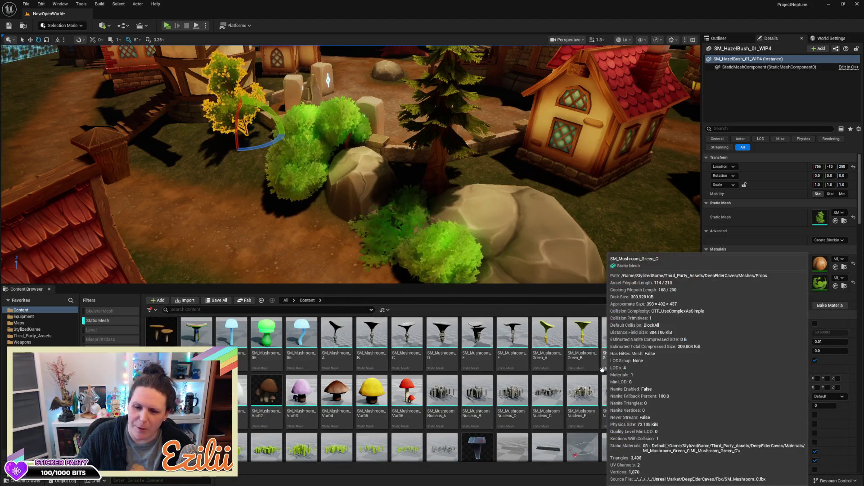
{"action": "scroll", "coordinate": [603, 369], "scroll_direction": "down", "scroll_amount": 8}
{"action": "scroll", "coordinate": [609, 363], "scroll_direction": "down", "scroll_amount": 1}
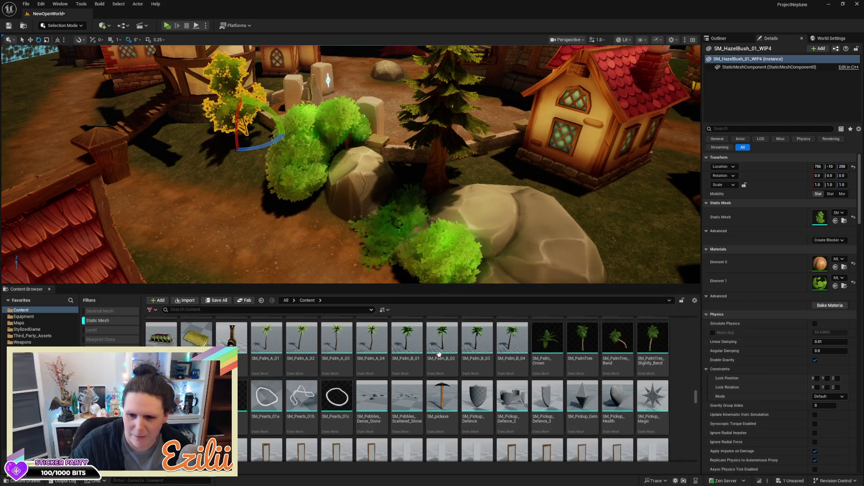
{"action": "scroll", "coordinate": [513, 370], "scroll_direction": "down", "scroll_amount": 1}
{"action": "scroll", "coordinate": [513, 370], "scroll_direction": "down", "scroll_amount": 4}
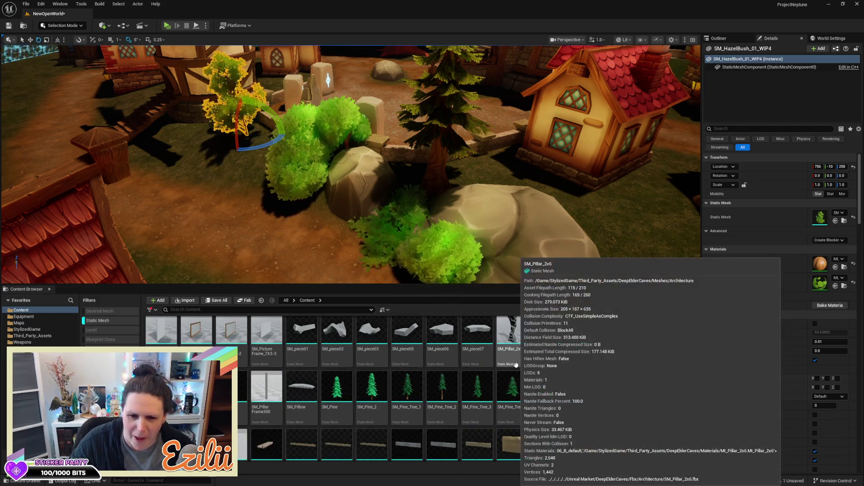
{"action": "scroll", "coordinate": [516, 365], "scroll_direction": "down", "scroll_amount": 2}
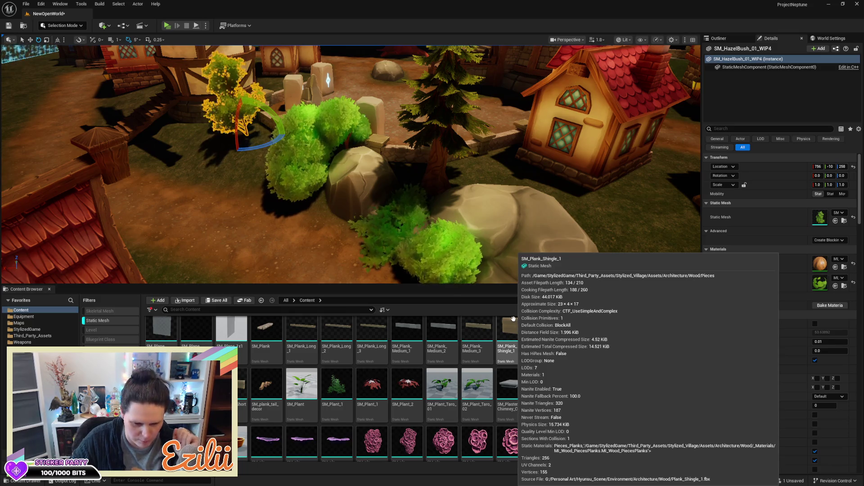
{"action": "scroll", "coordinate": [506, 337], "scroll_direction": "down", "scroll_amount": 6}
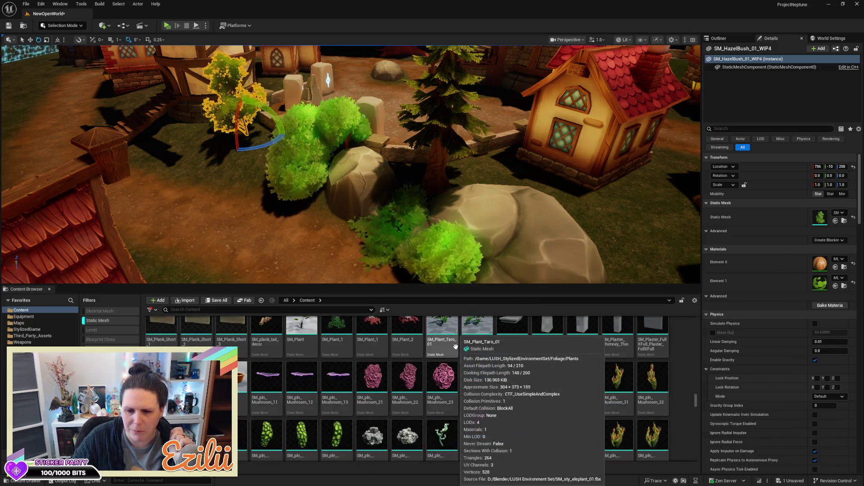
{"action": "scroll", "coordinate": [499, 355], "scroll_direction": "up", "scroll_amount": 5}
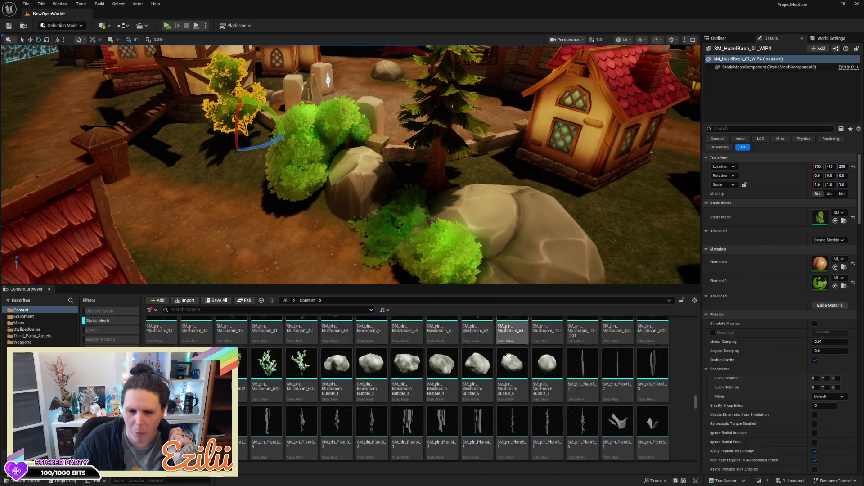
{"action": "scroll", "coordinate": [524, 358], "scroll_direction": "down", "scroll_amount": 2}
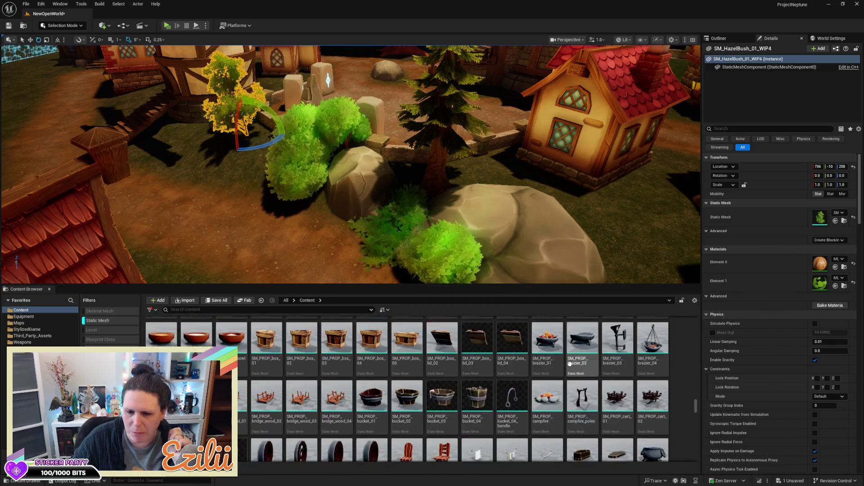
{"action": "scroll", "coordinate": [570, 363], "scroll_direction": "down", "scroll_amount": 5}
{"action": "scroll", "coordinate": [591, 370], "scroll_direction": "down", "scroll_amount": 10}
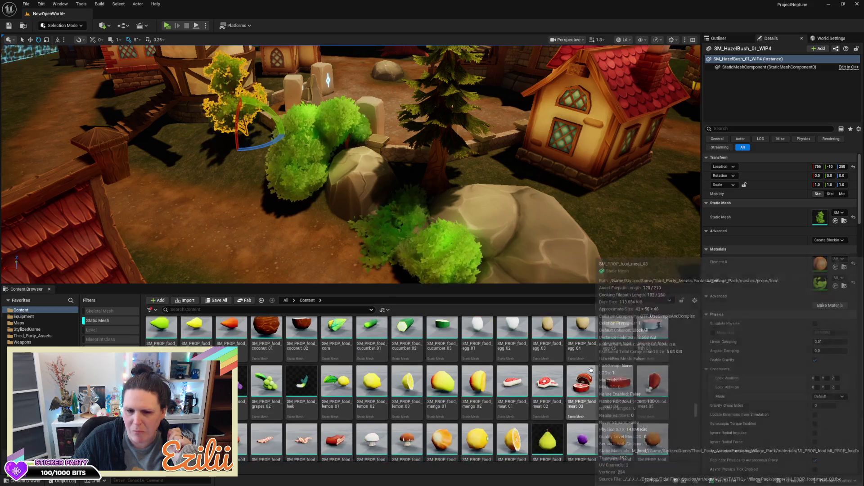
{"action": "scroll", "coordinate": [591, 370], "scroll_direction": "down", "scroll_amount": 6}
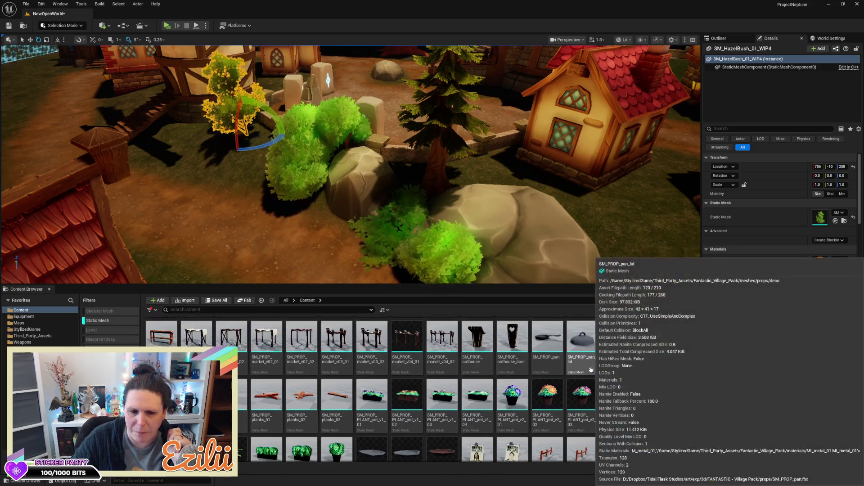
{"action": "scroll", "coordinate": [591, 369], "scroll_direction": "down", "scroll_amount": 10}
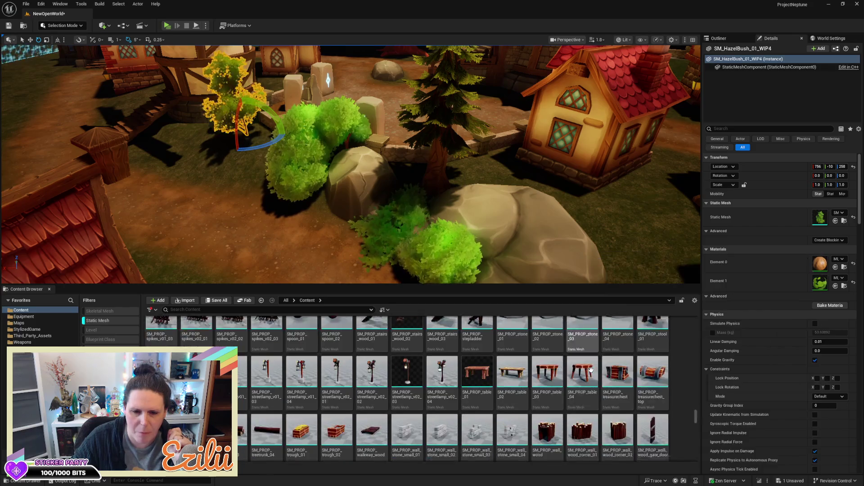
{"action": "scroll", "coordinate": [595, 362], "scroll_direction": "down", "scroll_amount": 8}
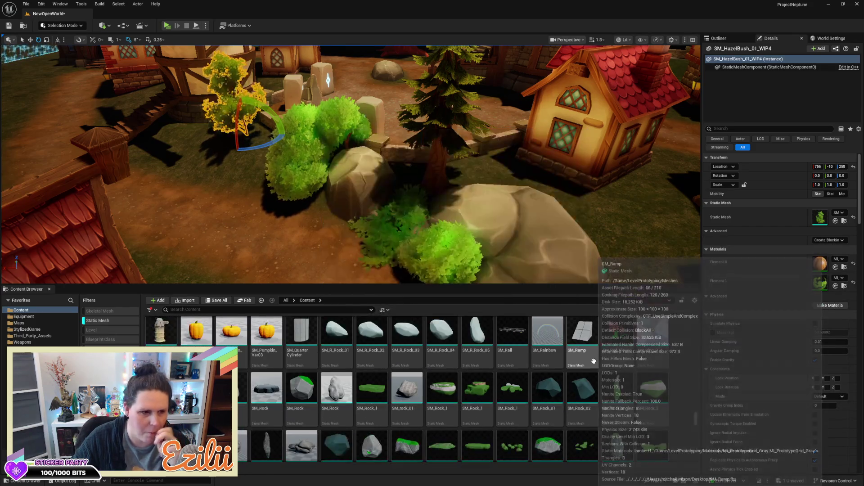
{"action": "scroll", "coordinate": [562, 361], "scroll_direction": "down", "scroll_amount": 2}
{"action": "scroll", "coordinate": [562, 362], "scroll_direction": "down", "scroll_amount": 1}
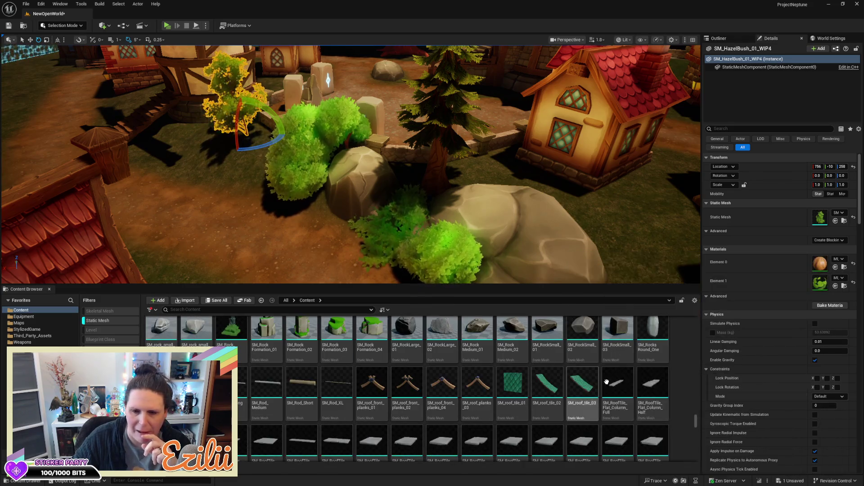
{"action": "scroll", "coordinate": [541, 367], "scroll_direction": "up", "scroll_amount": 1}
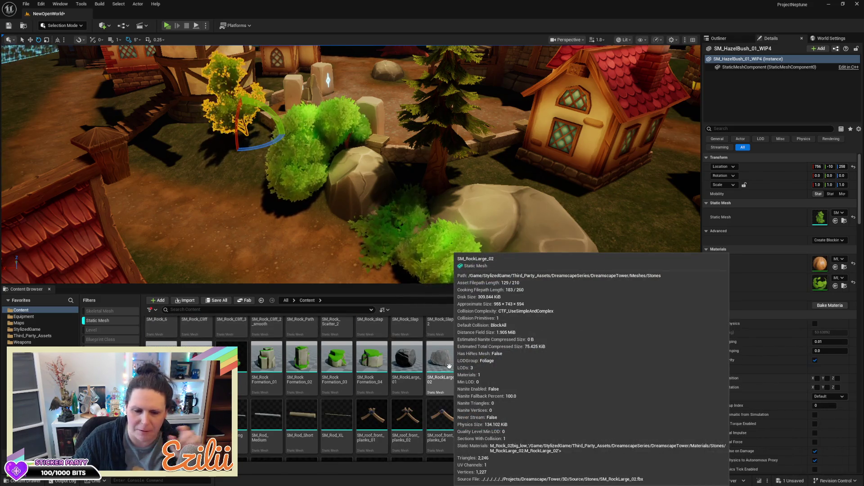
Step: Place SM_RockLarge_02 beside the low wall at the tower base, turned and raised slightly
{"action": "mouse_move", "coordinate": [448, 366]}
{"action": "left_mouse_down"}
{"action": "mouse_move", "coordinate": [206, 295]}
{"action": "mouse_move", "coordinate": [212, 229]}
{"action": "mouse_move", "coordinate": [181, 216]}
{"action": "mouse_move", "coordinate": [197, 156]}
{"action": "mouse_move", "coordinate": [211, 147]}
{"action": "mouse_move", "coordinate": [247, 174]}
{"action": "mouse_move", "coordinate": [594, 214]}
{"action": "mouse_move", "coordinate": [652, 200]}
{"action": "mouse_move", "coordinate": [653, 211]}
{"action": "mouse_move", "coordinate": [579, 229]}
{"action": "mouse_move", "coordinate": [593, 223]}
{"action": "mouse_move", "coordinate": [173, 168]}
{"action": "mouse_move", "coordinate": [135, 102]}
{"action": "mouse_move", "coordinate": [116, 122]}
{"action": "mouse_move", "coordinate": [116, 180]}
{"action": "mouse_move", "coordinate": [510, 189]}
{"action": "left_mouse_up"}
{"action": "key", "text": "f"}
{"action": "key", "text": "f"}
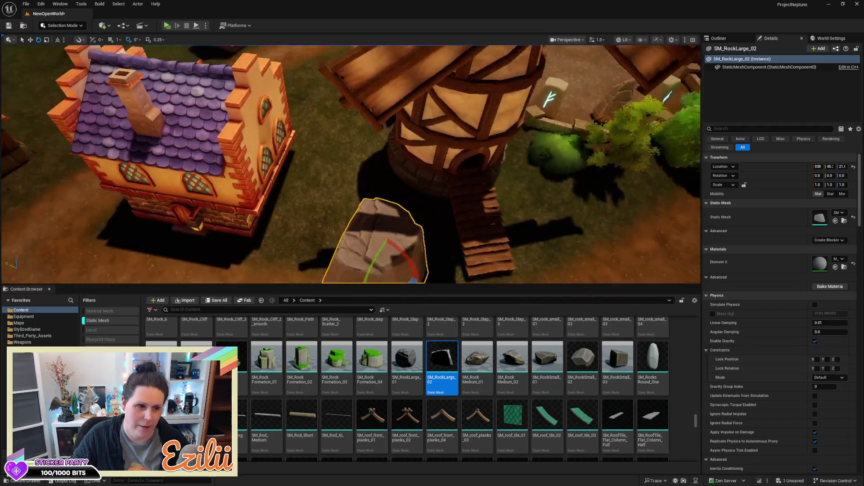
{"action": "scroll", "coordinate": [484, 205], "scroll_direction": "up", "scroll_amount": 3}
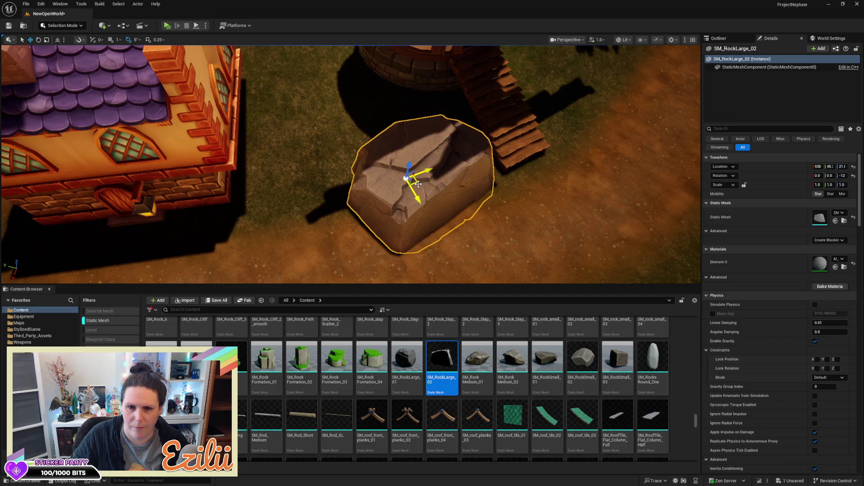
{"action": "mouse_move", "coordinate": [460, 165]}
{"action": "left_mouse_down"}
{"action": "mouse_move", "coordinate": [559, 72]}
{"action": "mouse_move", "coordinate": [566, 193]}
{"action": "mouse_move", "coordinate": [382, 212]}
{"action": "mouse_move", "coordinate": [360, 248]}
{"action": "mouse_move", "coordinate": [534, 185]}
{"action": "left_mouse_up"}
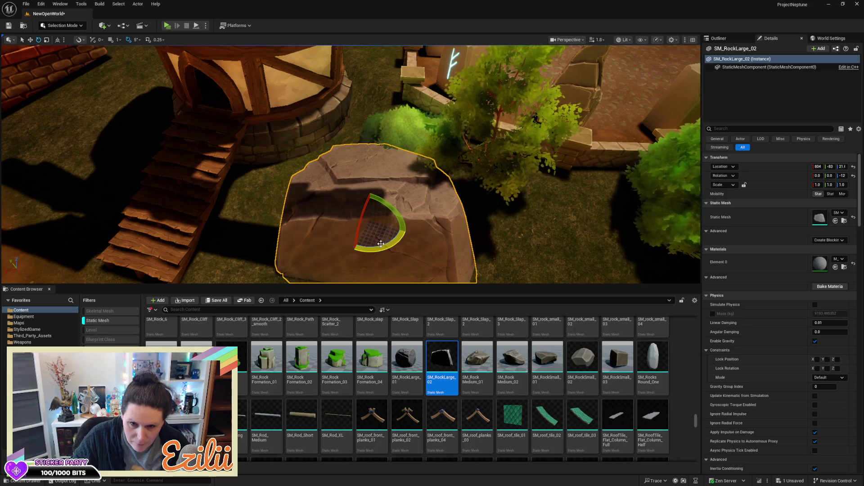
{"action": "mouse_move", "coordinate": [407, 233]}
{"action": "left_mouse_down"}
{"action": "mouse_move", "coordinate": [357, 227]}
{"action": "mouse_move", "coordinate": [395, 83]}
{"action": "mouse_move", "coordinate": [396, 122]}
{"action": "mouse_move", "coordinate": [408, 100]}
{"action": "mouse_move", "coordinate": [406, 111]}
{"action": "left_mouse_up"}
{"action": "key", "text": "w"}
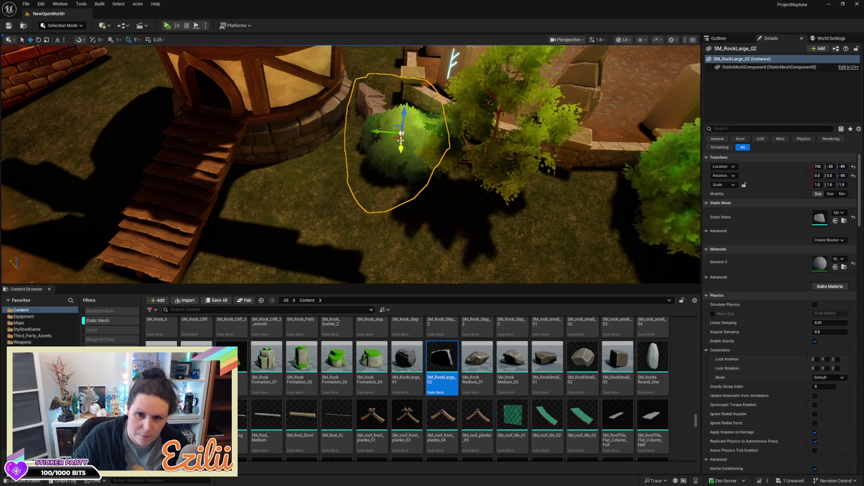
{"action": "left_click_drag", "start_coordinate": [387, 131], "coordinate": [394, 156]}
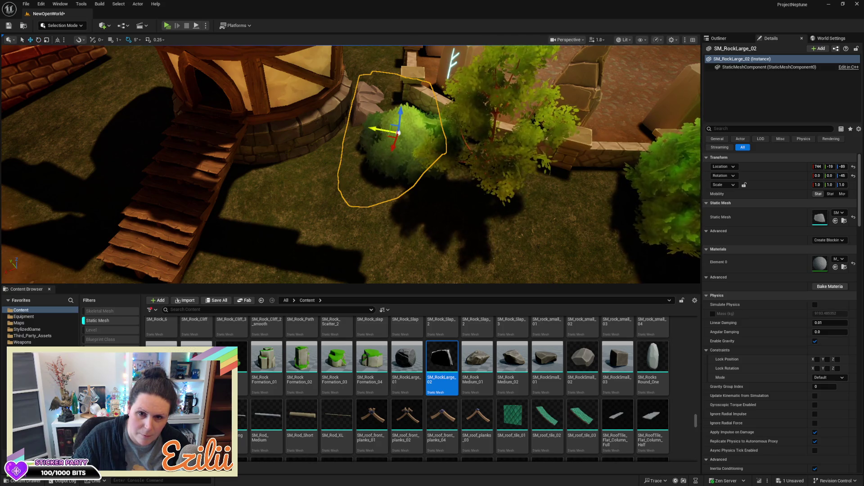
{"action": "mouse_move", "coordinate": [382, 131]}
{"action": "left_mouse_down"}
{"action": "mouse_move", "coordinate": [382, 144]}
{"action": "mouse_move", "coordinate": [382, 117]}
{"action": "mouse_move", "coordinate": [282, 149]}
{"action": "mouse_move", "coordinate": [324, 131]}
{"action": "mouse_move", "coordinate": [348, 180]}
{"action": "left_mouse_up"}
{"action": "left_click_drag", "start_coordinate": [305, 221], "coordinate": [309, 215]}
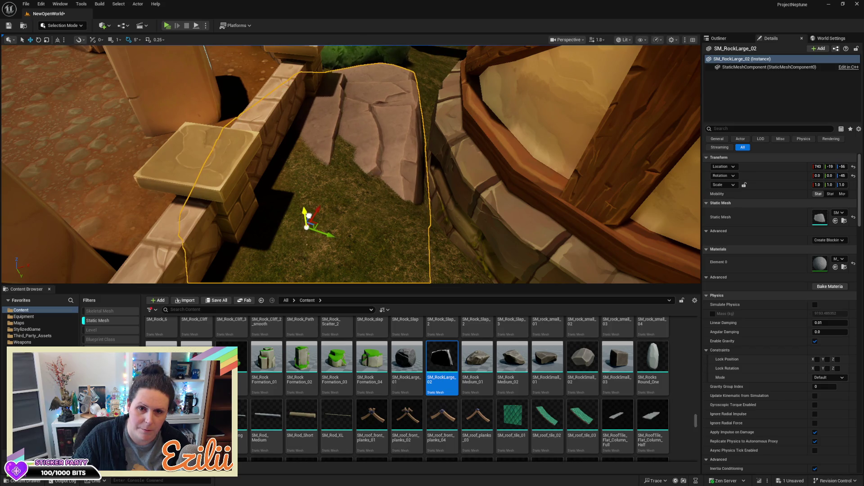
Step: Add an SM_RockMedium_01 rock to the scene near the wall
{"action": "key", "text": "f"}
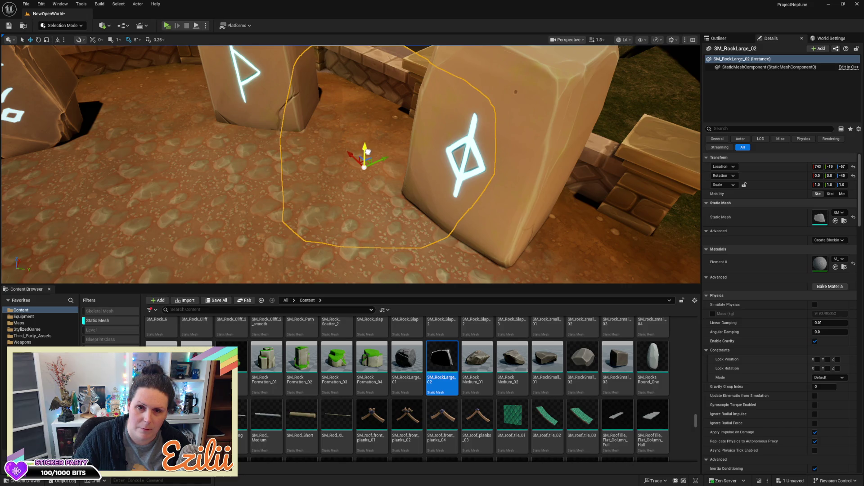
{"action": "left_click_drag", "start_coordinate": [361, 180], "coordinate": [328, 170]}
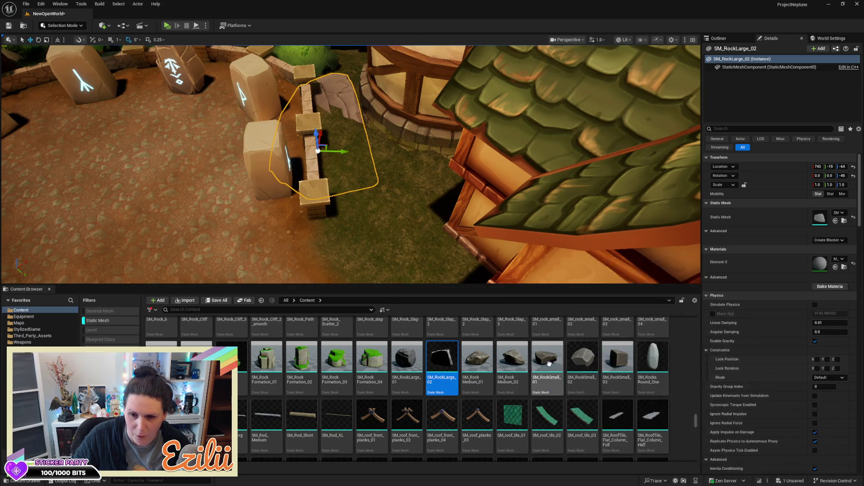
{"action": "left_click", "coordinate": [478, 363]}
{"action": "mouse_move", "coordinate": [478, 362]}
{"action": "left_mouse_down"}
{"action": "mouse_move", "coordinate": [411, 199]}
{"action": "mouse_move", "coordinate": [377, 180]}
{"action": "mouse_move", "coordinate": [399, 179]}
{"action": "left_mouse_up"}
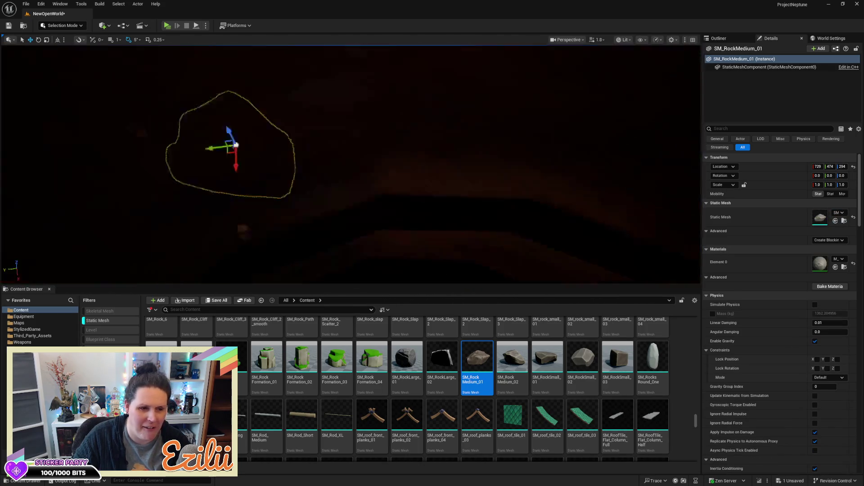
Step: Move SM_RockMedium_01 closer to the wall and scale it taller, wider and deeper
{"action": "key", "text": "f"}
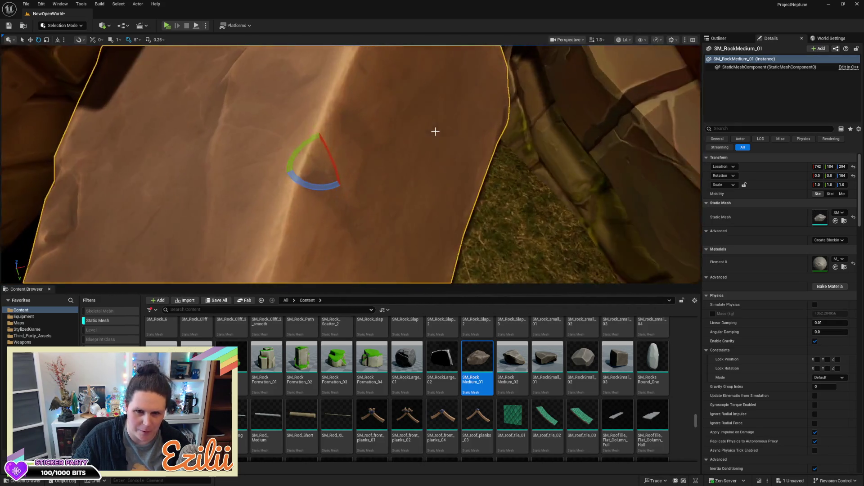
{"action": "mouse_move", "coordinate": [435, 131]}
{"action": "left_mouse_down"}
{"action": "mouse_move", "coordinate": [351, 139]}
{"action": "mouse_move", "coordinate": [333, 205]}
{"action": "left_mouse_up"}
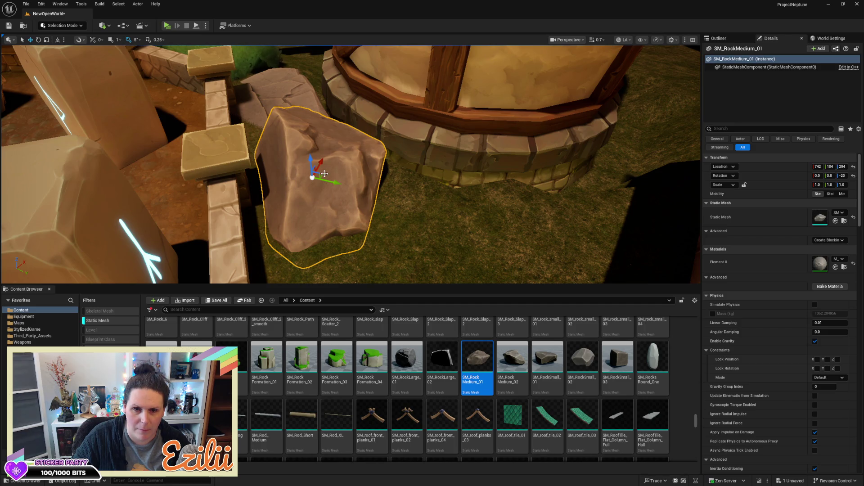
{"action": "mouse_move", "coordinate": [324, 173]}
{"action": "left_mouse_down"}
{"action": "mouse_move", "coordinate": [309, 131]}
{"action": "mouse_move", "coordinate": [278, 130]}
{"action": "mouse_move", "coordinate": [263, 153]}
{"action": "mouse_move", "coordinate": [297, 144]}
{"action": "left_mouse_up"}
{"action": "left_click_drag", "start_coordinate": [359, 145], "coordinate": [364, 172]}
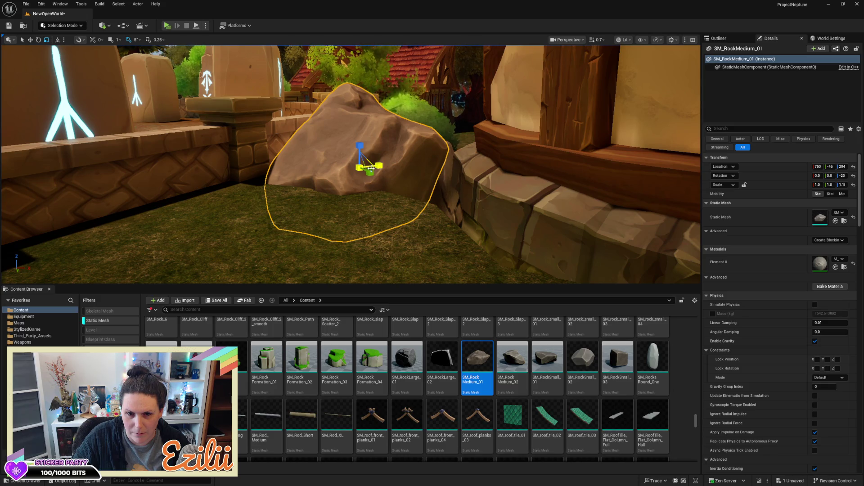
{"action": "mouse_move", "coordinate": [372, 168]}
{"action": "left_mouse_down"}
{"action": "mouse_move", "coordinate": [361, 152]}
{"action": "mouse_move", "coordinate": [361, 162]}
{"action": "mouse_move", "coordinate": [388, 167]}
{"action": "mouse_move", "coordinate": [324, 183]}
{"action": "mouse_move", "coordinate": [359, 167]}
{"action": "mouse_move", "coordinate": [348, 178]}
{"action": "left_mouse_up"}
Step: Turn the medium rock around its vertical axis and sink it into the grass
{"action": "key", "text": "e"}
{"action": "key", "text": "w"}
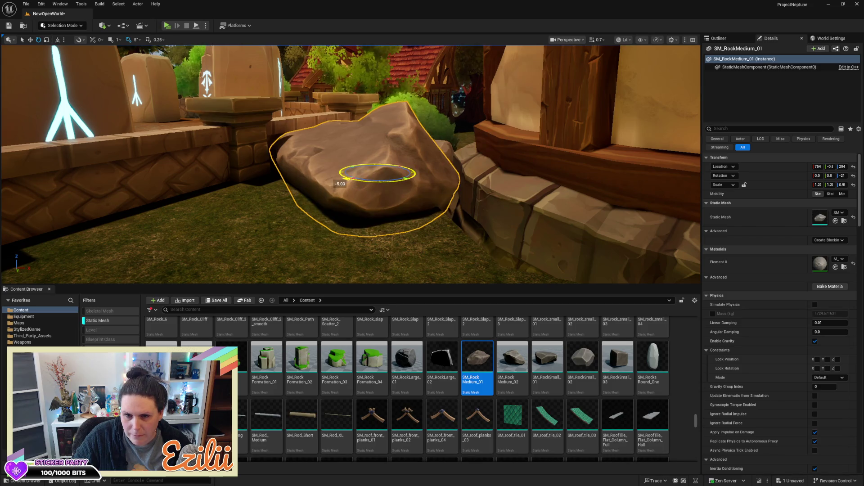
{"action": "left_click_drag", "start_coordinate": [376, 145], "coordinate": [378, 174]}
{"action": "key", "text": "s"}
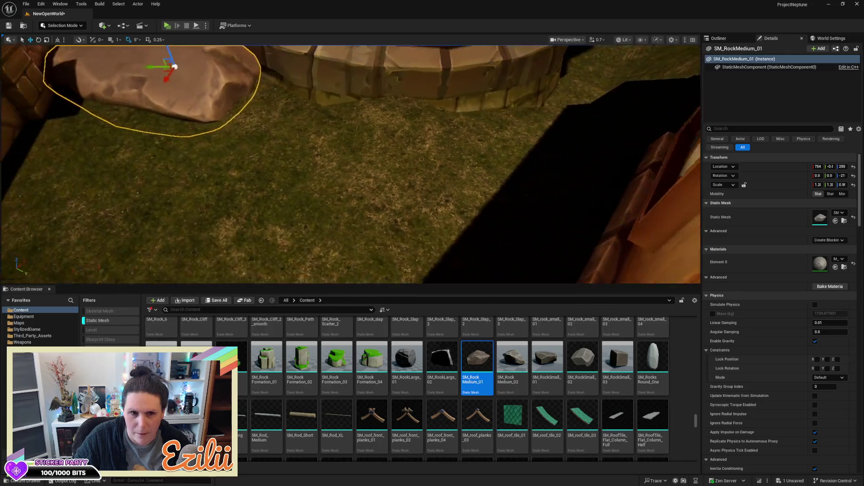
{"action": "key", "text": "d"}
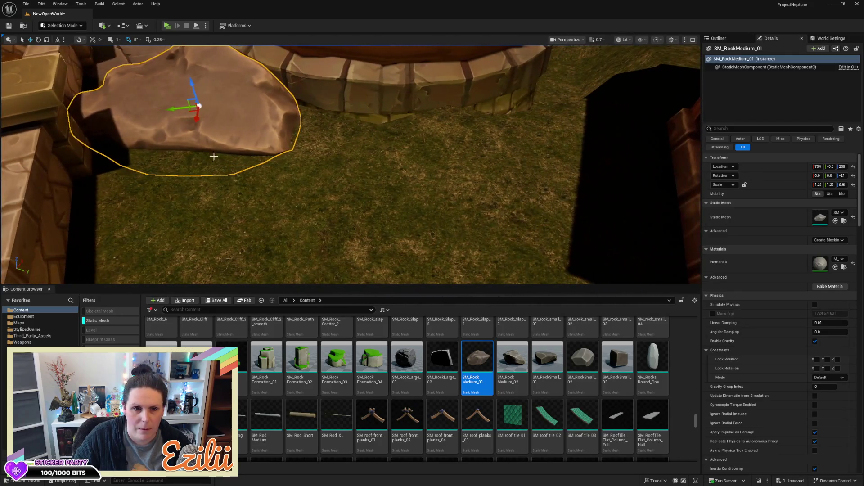
{"action": "mouse_move", "coordinate": [171, 106]}
{"action": "left_mouse_down"}
{"action": "mouse_move", "coordinate": [155, 106]}
{"action": "mouse_move", "coordinate": [178, 107]}
{"action": "mouse_move", "coordinate": [167, 106]}
{"action": "left_mouse_up"}
Step: Orbit and zoom around the medium rock to check it against the tower base
{"action": "key", "text": "f"}
{"action": "mouse_move", "coordinate": [351, 162]}
{"action": "left_mouse_down"}
{"action": "mouse_move", "coordinate": [369, 149]}
{"action": "mouse_move", "coordinate": [343, 153]}
{"action": "mouse_move", "coordinate": [315, 130]}
{"action": "mouse_move", "coordinate": [351, 140]}
{"action": "mouse_move", "coordinate": [333, 153]}
{"action": "mouse_move", "coordinate": [290, 149]}
{"action": "left_mouse_up"}
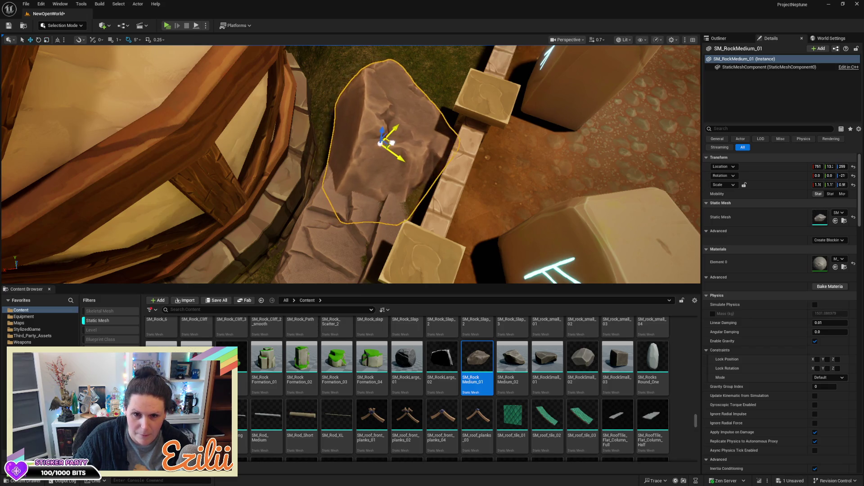
{"action": "scroll", "coordinate": [351, 165], "scroll_direction": "up", "scroll_amount": 10}
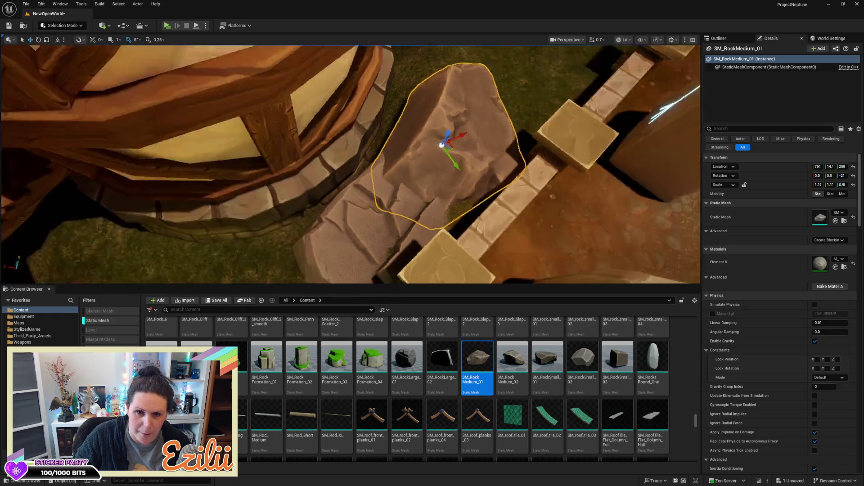
{"action": "key", "text": "f"}
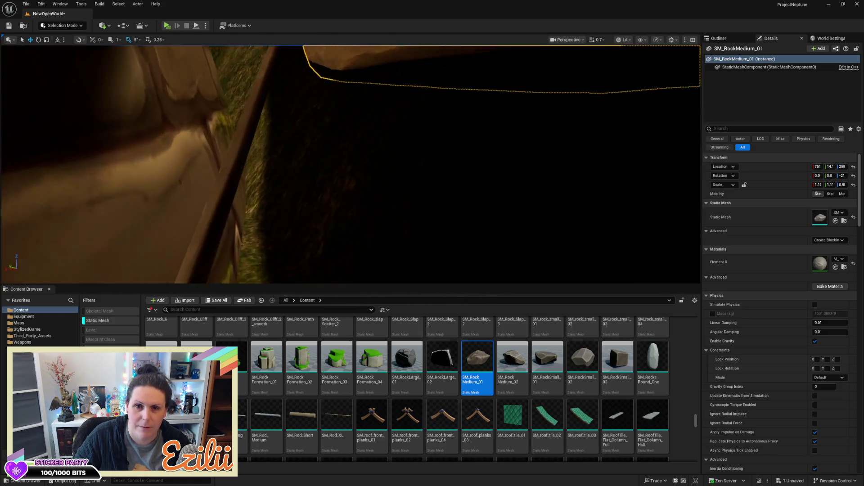
{"action": "scroll", "coordinate": [351, 165], "scroll_direction": "up", "scroll_amount": 5}
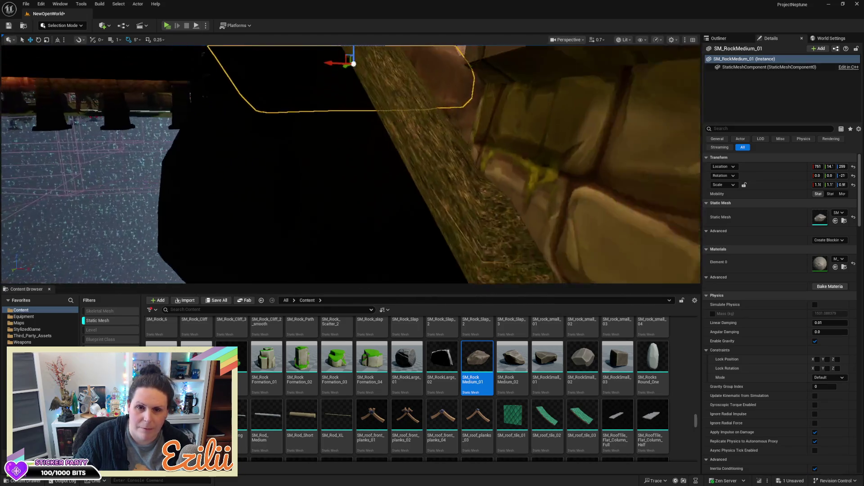
{"action": "scroll", "coordinate": [351, 164], "scroll_direction": "down", "scroll_amount": 8}
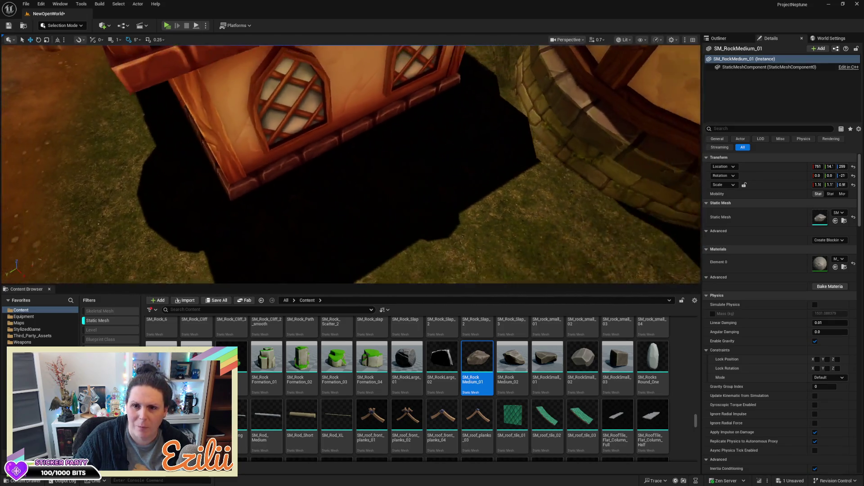
{"action": "scroll", "coordinate": [351, 164], "scroll_direction": "up", "scroll_amount": 3}
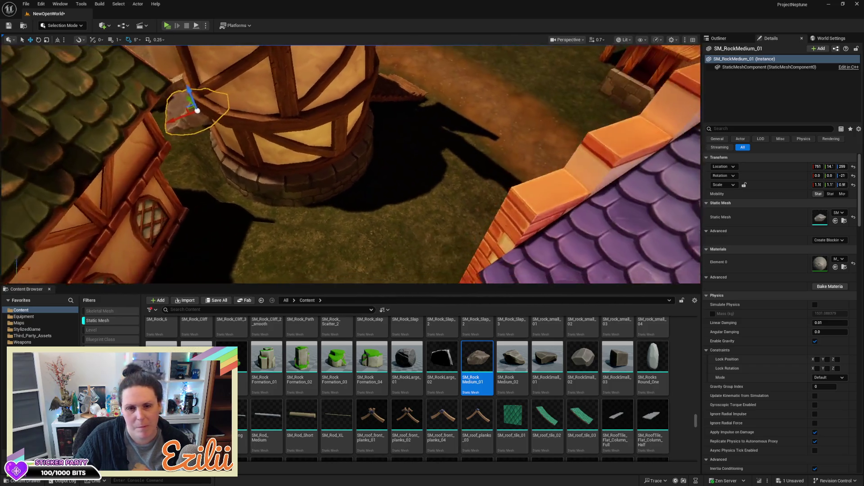
{"action": "scroll", "coordinate": [351, 165], "scroll_direction": "up", "scroll_amount": 3}
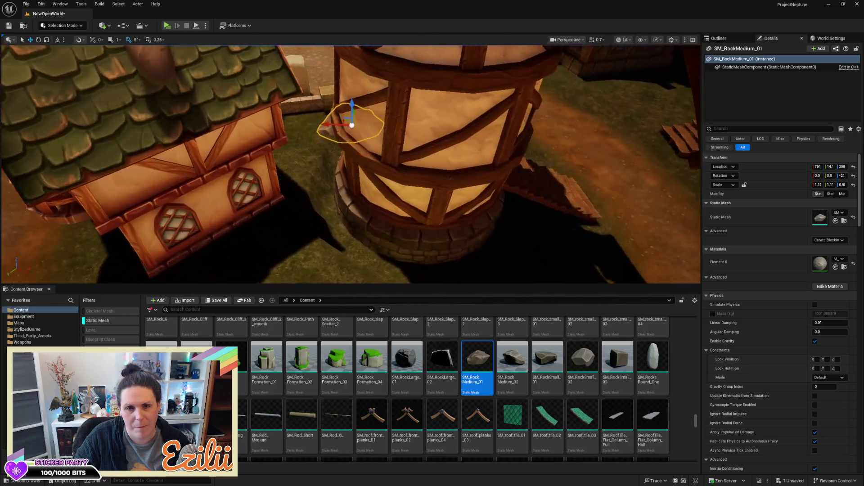
{"action": "scroll", "coordinate": [352, 164], "scroll_direction": "up", "scroll_amount": 3}
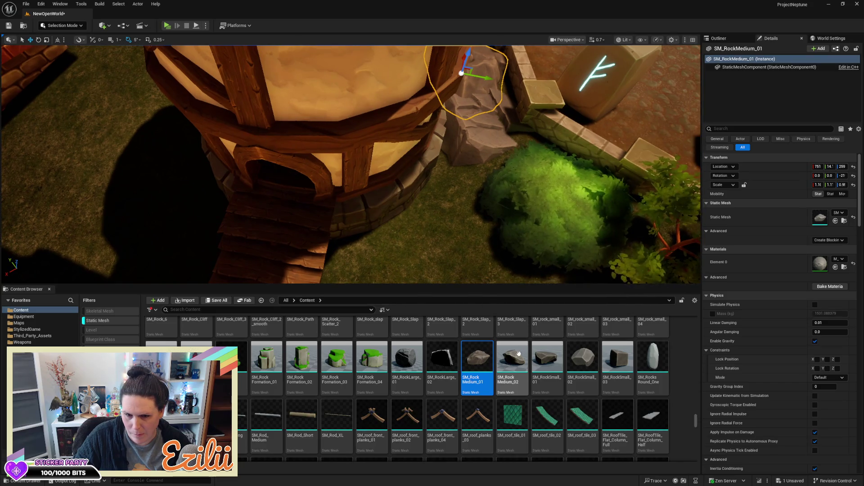
{"action": "mouse_move", "coordinate": [521, 355]}
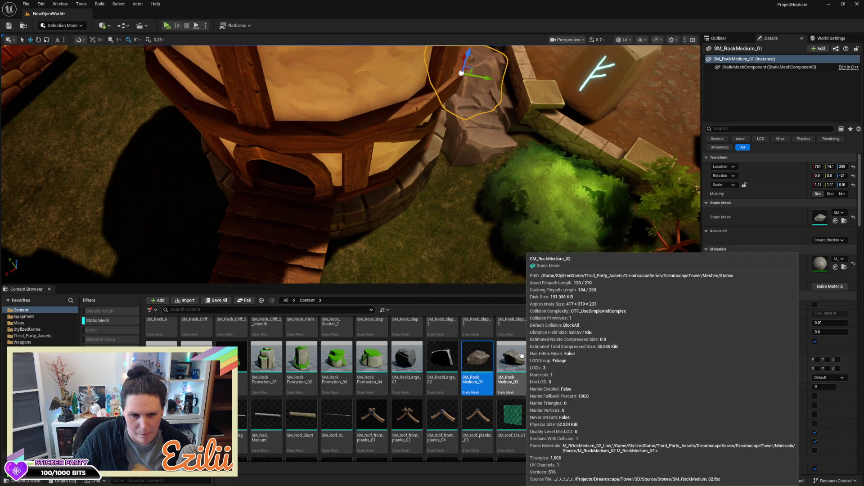
Step: Drop an SM_RockSmall_02 rock into the level
{"action": "mouse_move", "coordinate": [582, 358]}
{"action": "left_mouse_down"}
{"action": "mouse_move", "coordinate": [220, 226]}
{"action": "mouse_move", "coordinate": [130, 85]}
{"action": "left_mouse_up"}
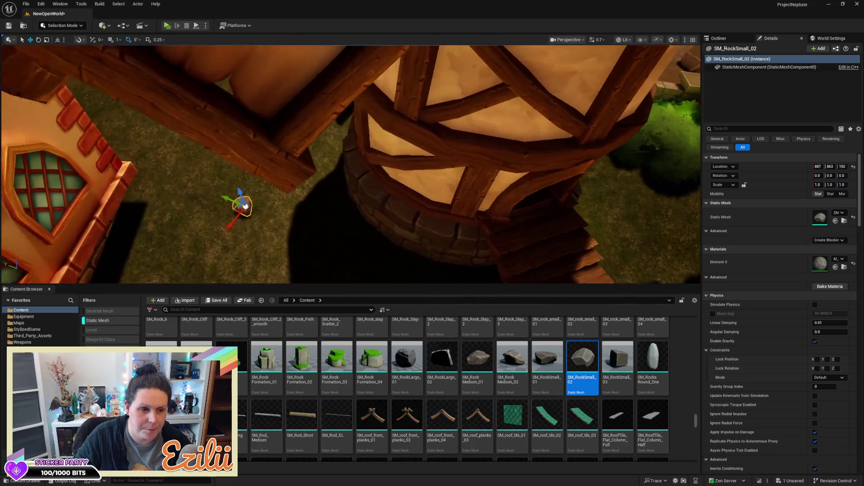
{"action": "key", "text": "w"}
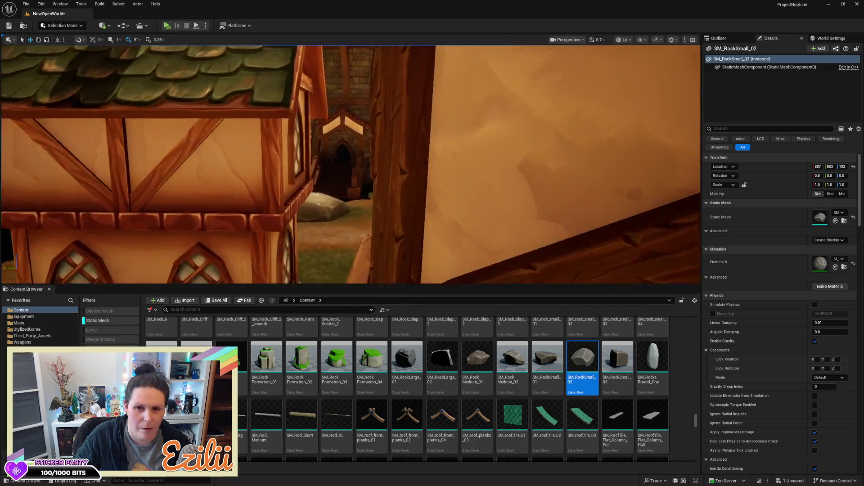
{"action": "key", "text": "w"}
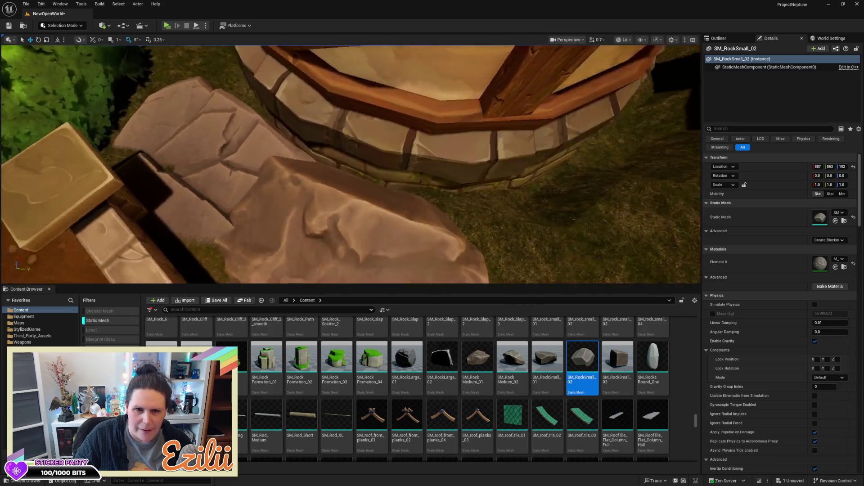
{"action": "key", "text": "s"}
Step: Place SM_RockSmall_01 beside the medium rock, turned -14° and stretched much taller
{"action": "mouse_move", "coordinate": [547, 360]}
{"action": "left_mouse_down"}
{"action": "mouse_move", "coordinate": [540, 342]}
{"action": "mouse_move", "coordinate": [409, 248]}
{"action": "mouse_move", "coordinate": [361, 176]}
{"action": "mouse_move", "coordinate": [343, 169]}
{"action": "left_mouse_up"}
{"action": "key", "text": "e"}
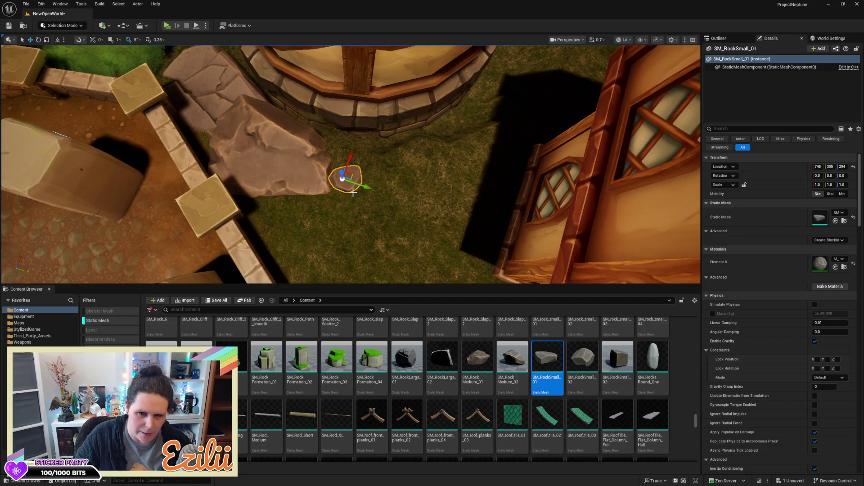
{"action": "key", "text": "r"}
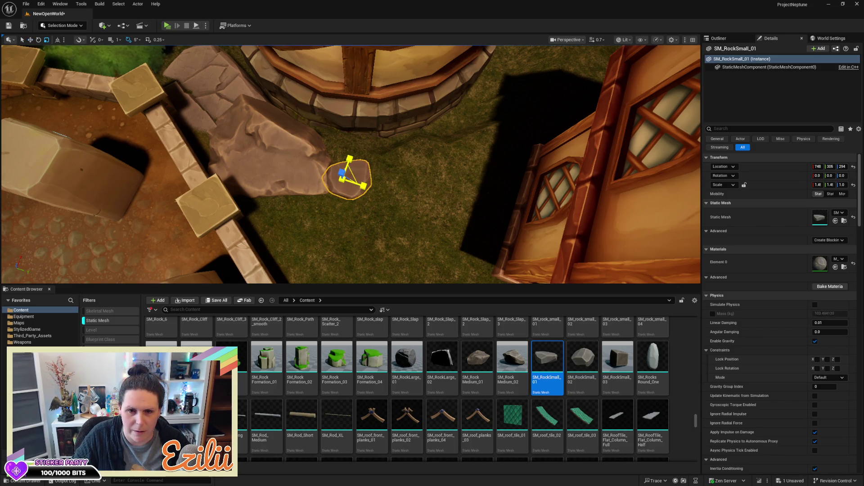
{"action": "mouse_move", "coordinate": [368, 178]}
{"action": "left_mouse_down"}
{"action": "mouse_move", "coordinate": [356, 198]}
{"action": "mouse_move", "coordinate": [368, 178]}
{"action": "mouse_move", "coordinate": [365, 198]}
{"action": "mouse_move", "coordinate": [368, 180]}
{"action": "left_mouse_up"}
{"action": "mouse_move", "coordinate": [356, 121]}
{"action": "left_mouse_down"}
{"action": "mouse_move", "coordinate": [395, 123]}
{"action": "mouse_move", "coordinate": [390, 162]}
{"action": "mouse_move", "coordinate": [449, 127]}
{"action": "left_mouse_up"}
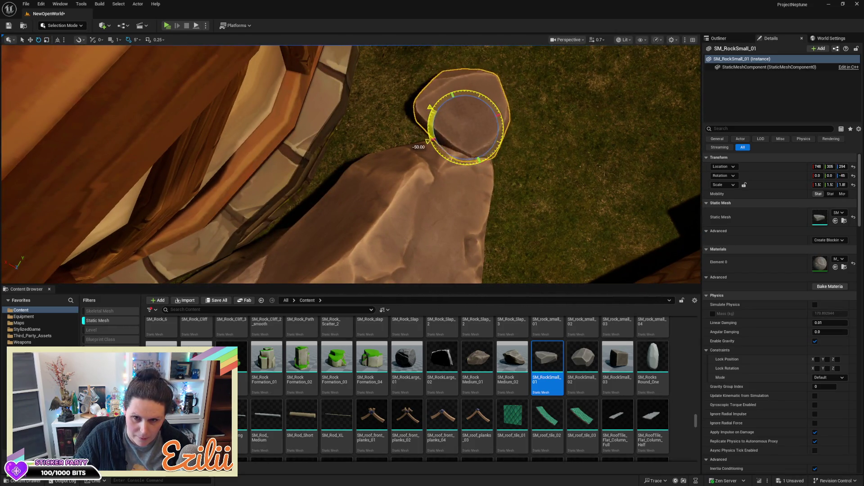
{"action": "left_click_drag", "start_coordinate": [448, 127], "coordinate": [441, 154]}
{"action": "key", "text": "f"}
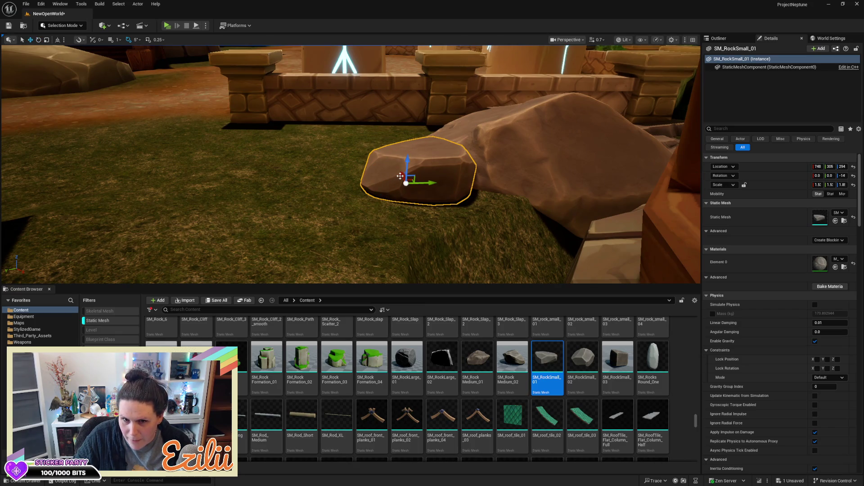
Step: Move the small rock along the wall, turn it slightly and scale it up overall
{"action": "left_click_drag", "start_coordinate": [401, 175], "coordinate": [478, 217]}
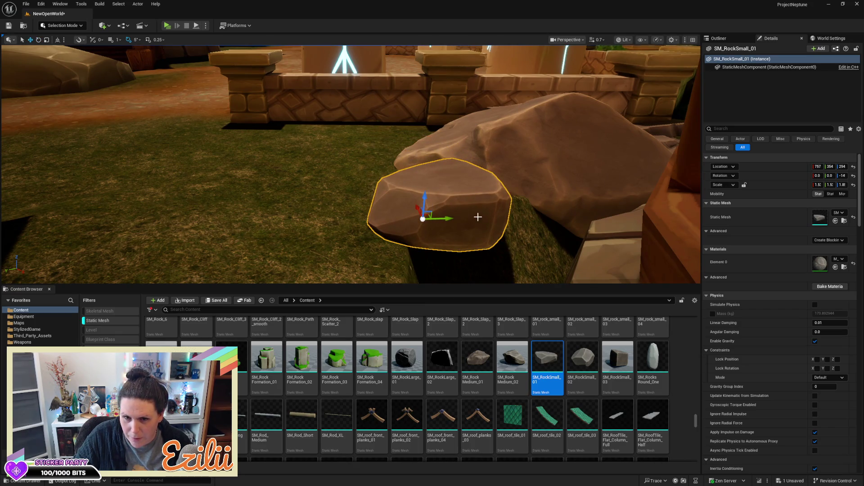
{"action": "key", "text": "e"}
{"action": "left_click_drag", "start_coordinate": [413, 238], "coordinate": [423, 239]}
{"action": "key", "text": "w"}
{"action": "key", "text": "r"}
{"action": "left_click_drag", "start_coordinate": [426, 218], "coordinate": [448, 196]}
{"action": "key", "text": "f"}
{"action": "mouse_move", "coordinate": [410, 166]}
{"action": "left_mouse_down"}
{"action": "mouse_move", "coordinate": [401, 160]}
{"action": "mouse_move", "coordinate": [411, 166]}
{"action": "left_mouse_up"}
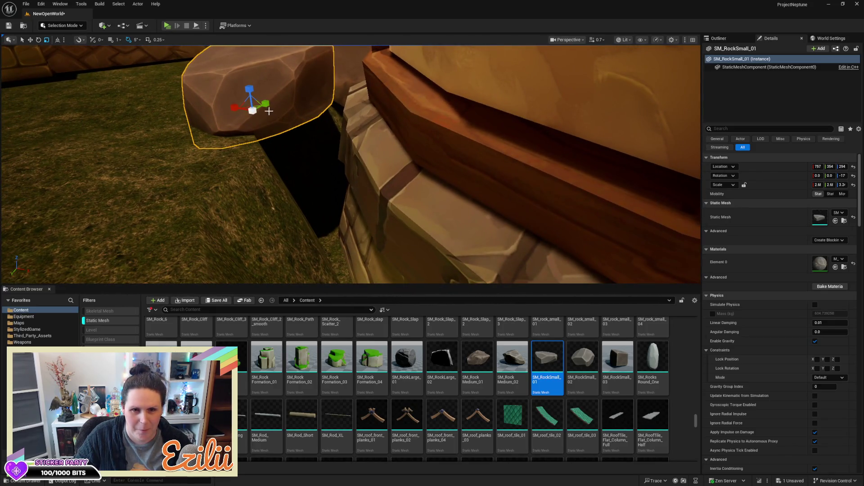
Step: Stretch the rock taller, turn it to -33°, widen to 2.6, 3.6, 4.8 against the wall
{"action": "mouse_move", "coordinate": [253, 93]}
{"action": "left_mouse_down"}
{"action": "mouse_move", "coordinate": [265, 171]}
{"action": "mouse_move", "coordinate": [257, 147]}
{"action": "mouse_move", "coordinate": [291, 165]}
{"action": "mouse_move", "coordinate": [253, 189]}
{"action": "mouse_move", "coordinate": [279, 180]}
{"action": "mouse_move", "coordinate": [310, 185]}
{"action": "mouse_move", "coordinate": [318, 203]}
{"action": "left_mouse_up"}
{"action": "key", "text": "e"}
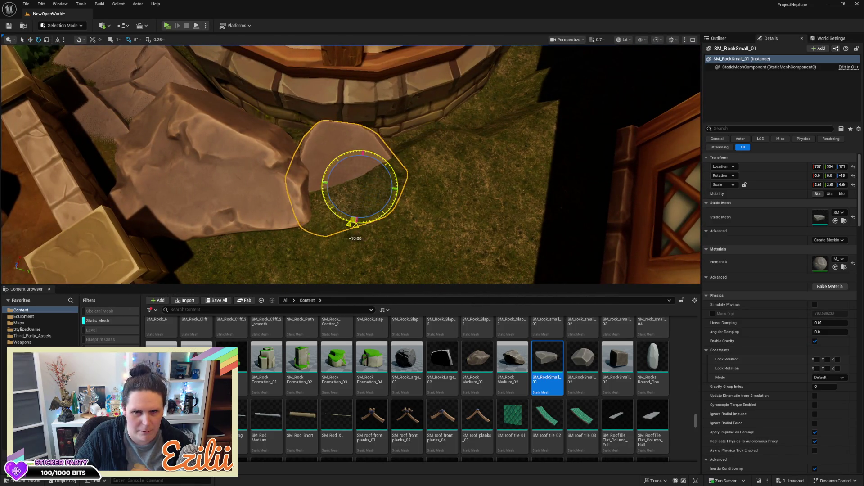
{"action": "left_click_drag", "start_coordinate": [384, 219], "coordinate": [375, 218]}
{"action": "key", "text": "w"}
{"action": "mouse_move", "coordinate": [378, 186]}
{"action": "left_mouse_down"}
{"action": "mouse_move", "coordinate": [307, 171]}
{"action": "mouse_move", "coordinate": [396, 164]}
{"action": "left_mouse_up"}
{"action": "key", "text": "f"}
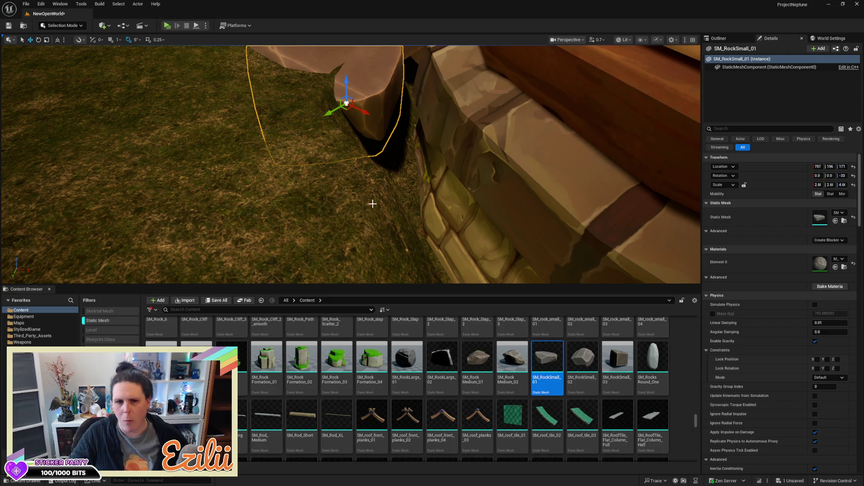
{"action": "left_click_drag", "start_coordinate": [396, 164], "coordinate": [396, 189]}
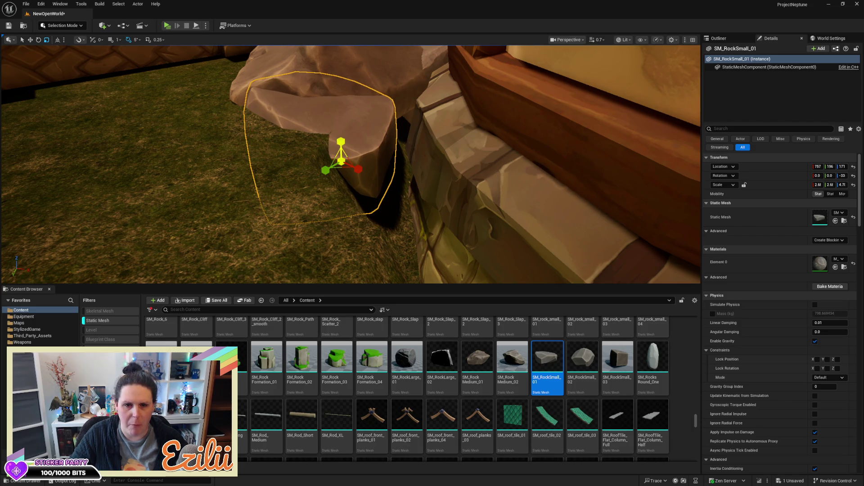
{"action": "left_click_drag", "start_coordinate": [324, 168], "coordinate": [291, 184]}
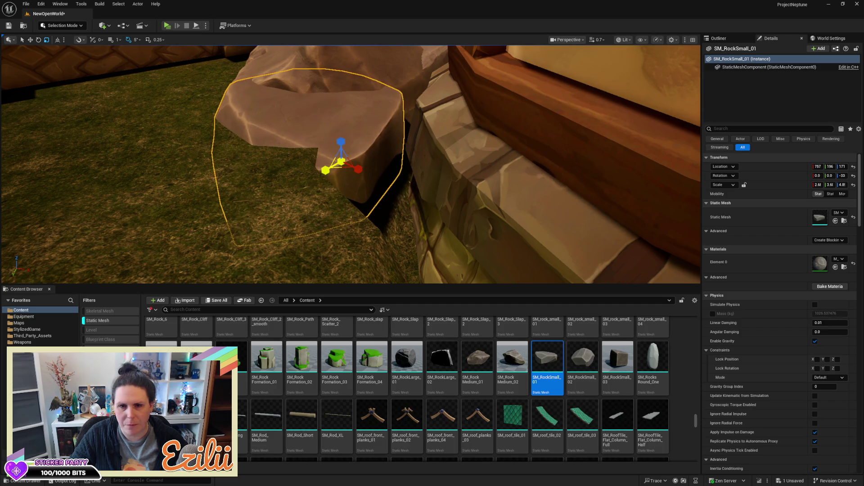
{"action": "mouse_move", "coordinate": [376, 166]}
{"action": "left_mouse_down"}
{"action": "mouse_move", "coordinate": [360, 95]}
{"action": "mouse_move", "coordinate": [379, 171]}
{"action": "mouse_move", "coordinate": [355, 157]}
{"action": "left_mouse_up"}
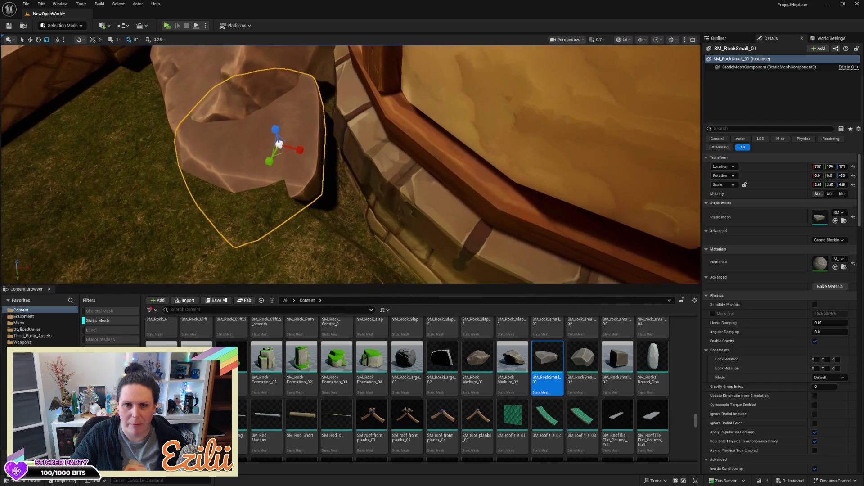
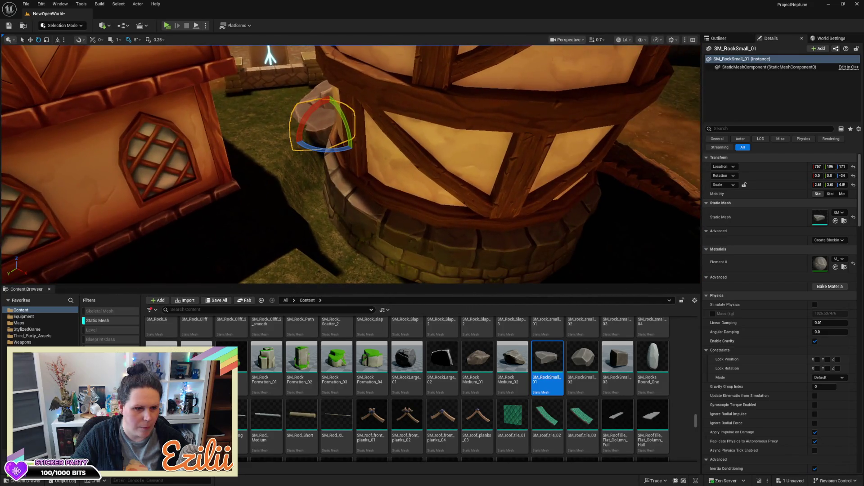
Step: Drop an SM_Rock_Medium_01 rock onto the grass beside the tower's stone base
{"action": "scroll", "coordinate": [351, 165], "scroll_direction": "up", "scroll_amount": 5}
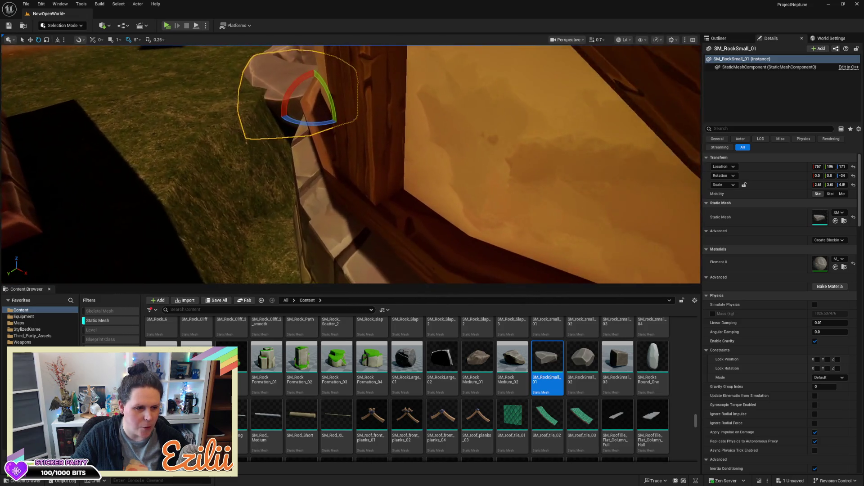
{"action": "mouse_move", "coordinate": [351, 165]}
{"action": "left_mouse_down"}
{"action": "mouse_move", "coordinate": [297, 180]}
{"action": "mouse_move", "coordinate": [294, 216]}
{"action": "left_mouse_up"}
{"action": "left_click", "coordinate": [477, 360]}
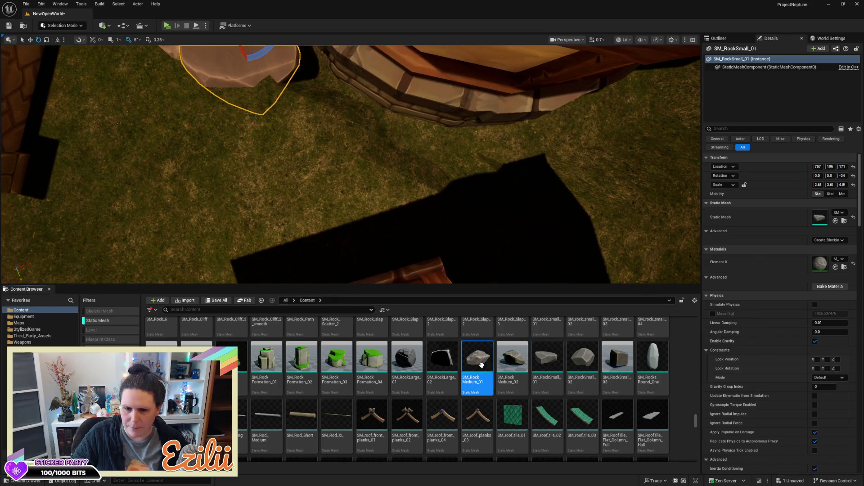
{"action": "left_click_drag", "start_coordinate": [400, 297], "coordinate": [323, 147]}
{"action": "scroll", "coordinate": [611, 353], "scroll_direction": "up", "scroll_amount": 1}
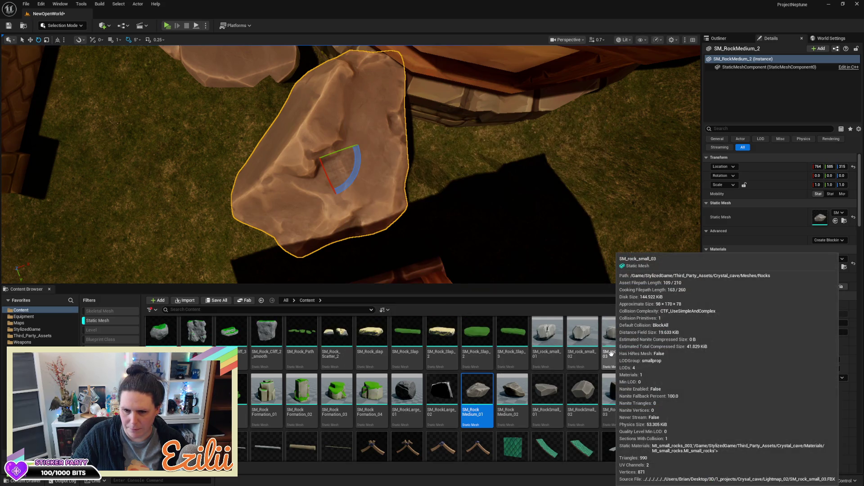
{"action": "scroll", "coordinate": [611, 353], "scroll_direction": "up", "scroll_amount": 1}
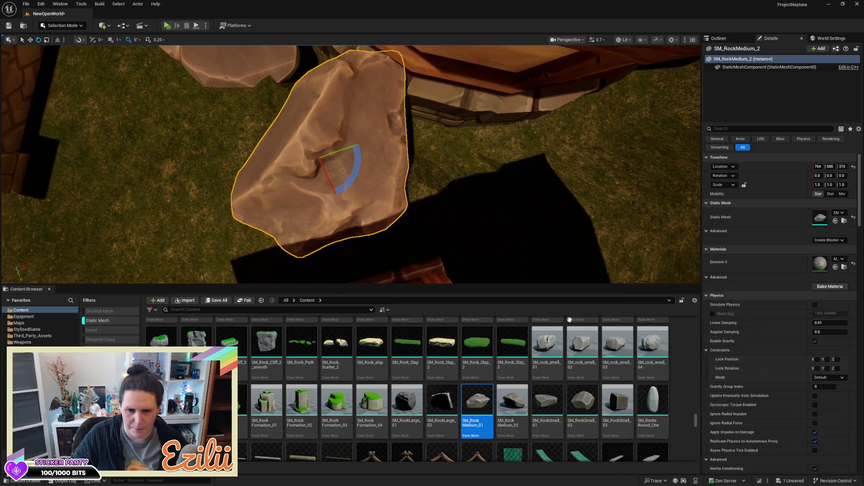
{"action": "scroll", "coordinate": [582, 355], "scroll_direction": "up", "scroll_amount": 3}
{"action": "scroll", "coordinate": [581, 359], "scroll_direction": "down", "scroll_amount": 3}
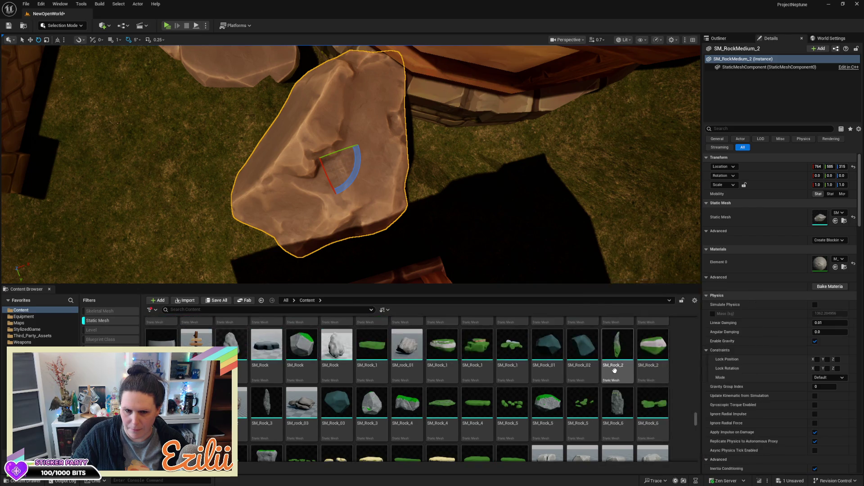
{"action": "left_click_drag", "start_coordinate": [571, 218], "coordinate": [569, 198]}
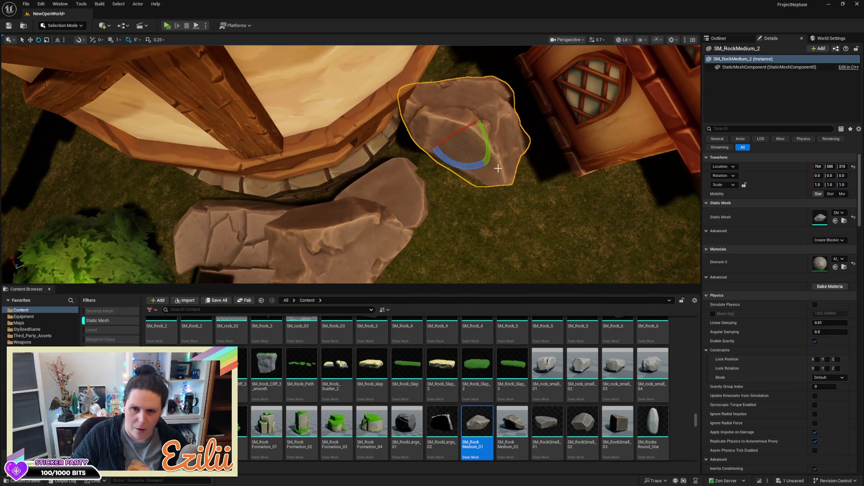
Step: Rotate the medium rock to about 84.5 on Z and scale it to Z 1.2, XY 1.5
{"action": "mouse_move", "coordinate": [450, 161]}
{"action": "left_mouse_down"}
{"action": "mouse_move", "coordinate": [495, 157]}
{"action": "mouse_move", "coordinate": [482, 135]}
{"action": "mouse_move", "coordinate": [458, 143]}
{"action": "left_mouse_up"}
{"action": "key", "text": "w"}
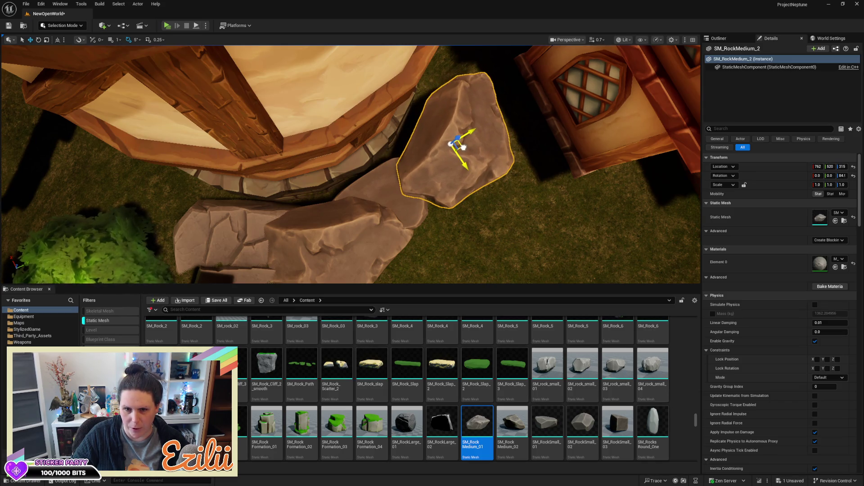
{"action": "scroll", "coordinate": [439, 199], "scroll_direction": "down", "scroll_amount": 5}
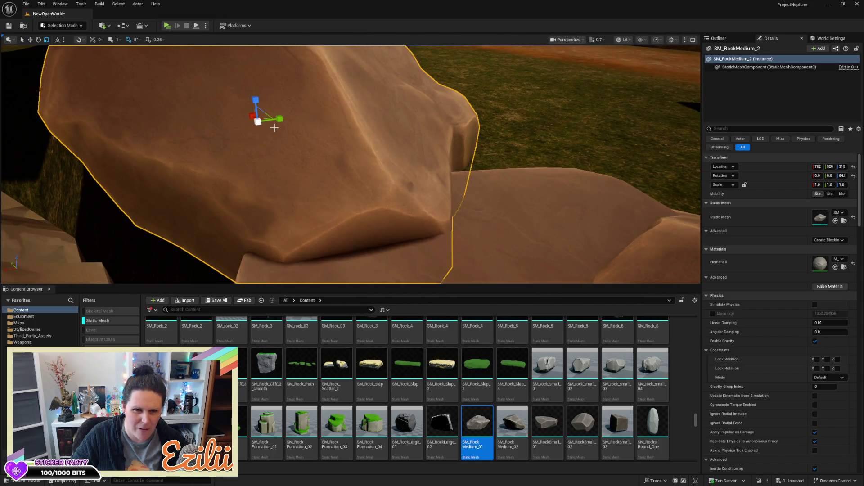
{"action": "left_click_drag", "start_coordinate": [263, 107], "coordinate": [263, 95]}
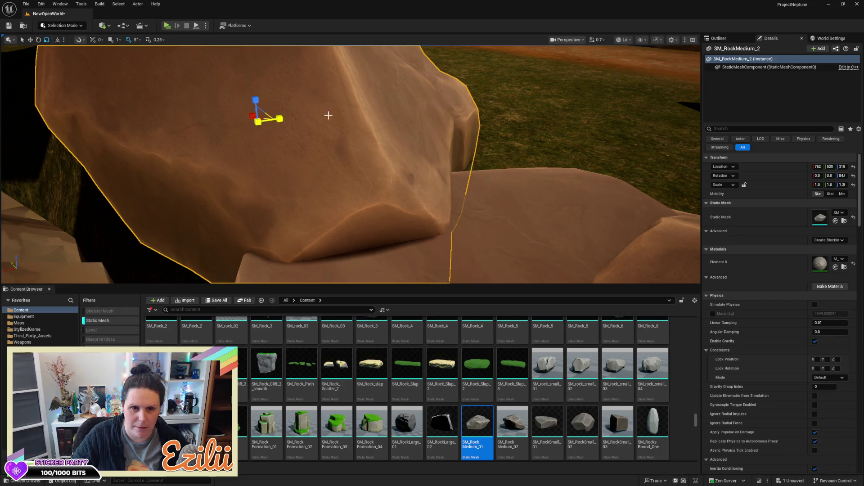
{"action": "scroll", "coordinate": [287, 102], "scroll_direction": "down", "scroll_amount": 5}
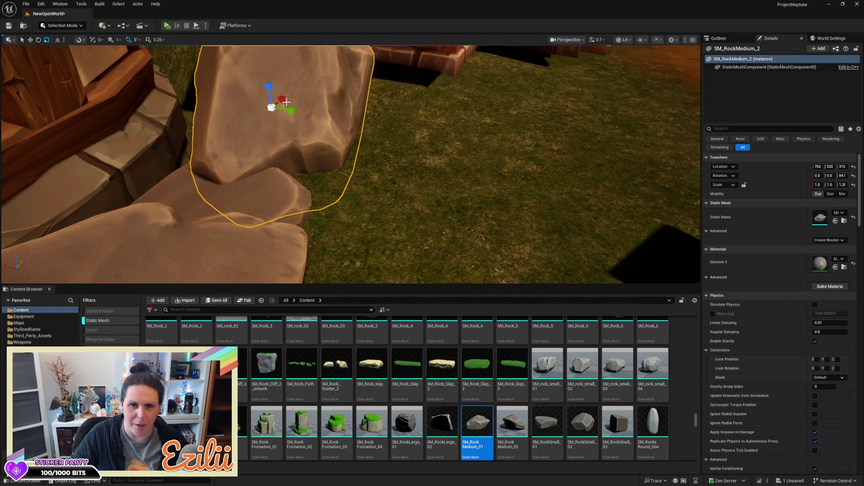
{"action": "mouse_move", "coordinate": [284, 104]}
{"action": "left_mouse_down"}
{"action": "mouse_move", "coordinate": [291, 96]}
{"action": "mouse_move", "coordinate": [279, 115]}
{"action": "left_mouse_up"}
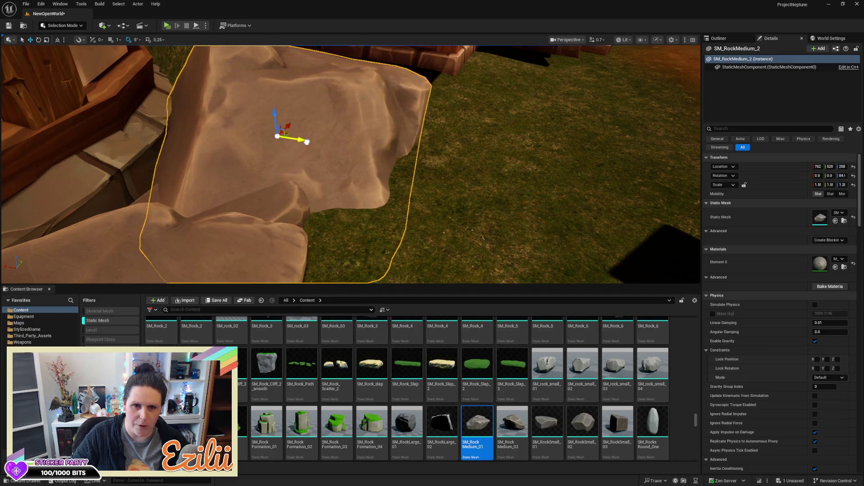
Step: Sink the medium rock to about Z 188 against the wooden house's foundation
{"action": "mouse_move", "coordinate": [328, 143]}
{"action": "left_mouse_down"}
{"action": "mouse_move", "coordinate": [155, 151]}
{"action": "mouse_move", "coordinate": [104, 180]}
{"action": "mouse_move", "coordinate": [105, 212]}
{"action": "mouse_move", "coordinate": [108, 148]}
{"action": "left_mouse_up"}
{"action": "mouse_move", "coordinate": [380, 140]}
{"action": "left_mouse_down"}
{"action": "mouse_move", "coordinate": [380, 164]}
{"action": "mouse_move", "coordinate": [380, 140]}
{"action": "left_mouse_up"}
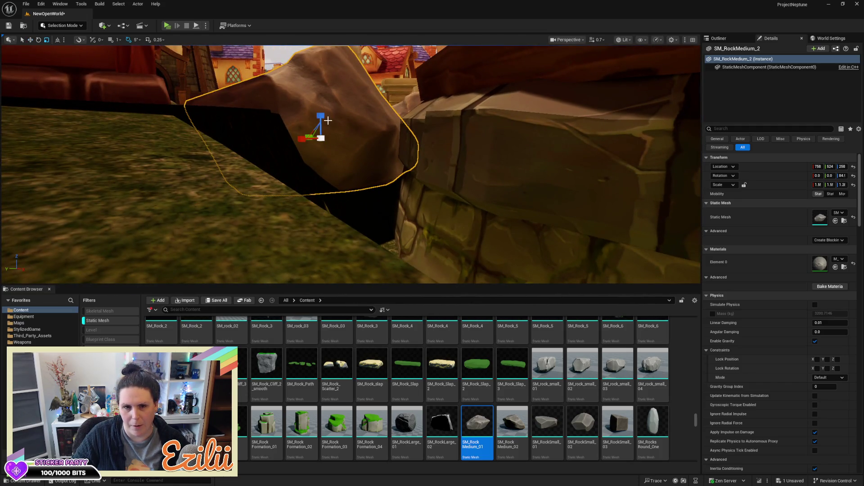
{"action": "mouse_move", "coordinate": [326, 136]}
{"action": "left_mouse_down"}
{"action": "mouse_move", "coordinate": [326, 99]}
{"action": "mouse_move", "coordinate": [326, 136]}
{"action": "mouse_move", "coordinate": [342, 135]}
{"action": "left_mouse_up"}
{"action": "left_click_drag", "start_coordinate": [290, 120], "coordinate": [290, 120]}
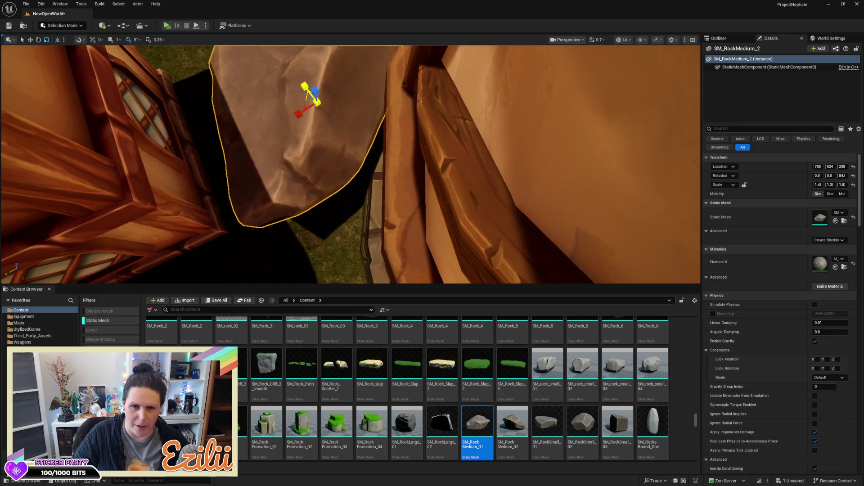
{"action": "left_click_drag", "start_coordinate": [373, 127], "coordinate": [373, 127]}
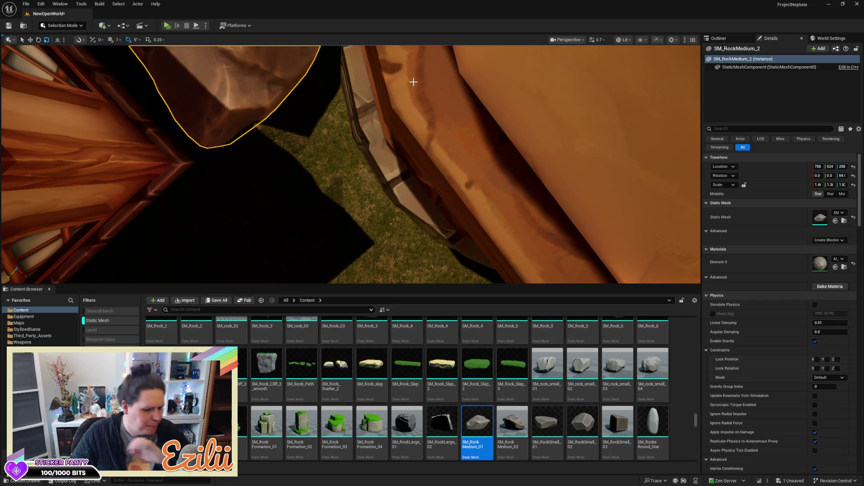
{"action": "left_click_drag", "start_coordinate": [414, 146], "coordinate": [414, 145]}
{"action": "left_click_drag", "start_coordinate": [360, 117], "coordinate": [360, 117]}
{"action": "mouse_move", "coordinate": [221, 125]}
{"action": "left_mouse_down"}
{"action": "mouse_move", "coordinate": [249, 185]}
{"action": "mouse_move", "coordinate": [258, 183]}
{"action": "left_mouse_up"}
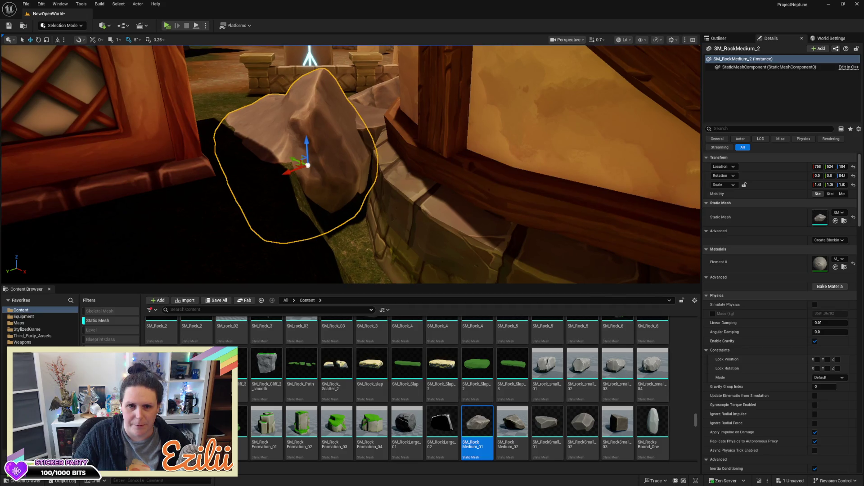
Step: Scale the medium rock to 1.8 on X and rotate it back 10 degrees on Z
{"action": "key", "text": "e"}
{"action": "key", "text": "r"}
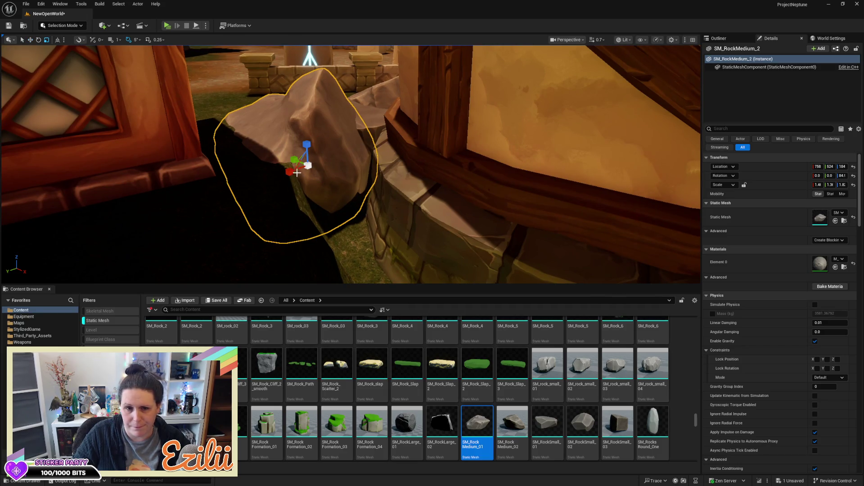
{"action": "left_click_drag", "start_coordinate": [294, 171], "coordinate": [262, 177]}
{"action": "key", "text": "e"}
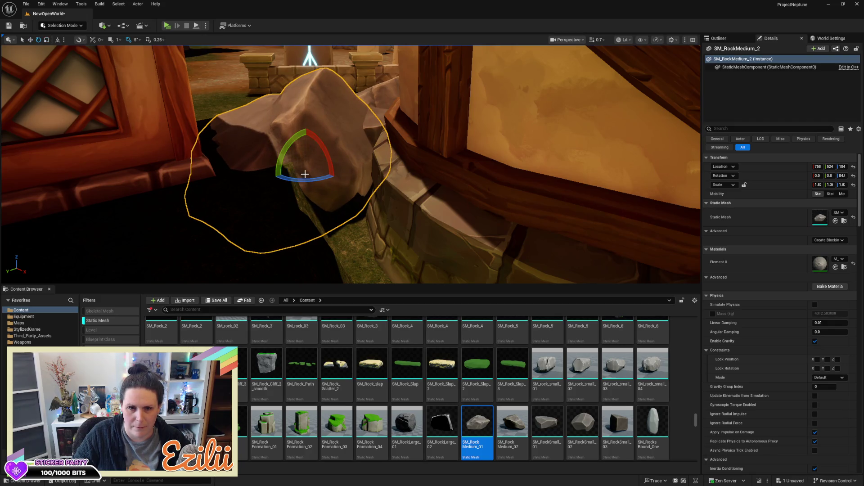
{"action": "mouse_move", "coordinate": [305, 177]}
{"action": "left_mouse_down"}
{"action": "mouse_move", "coordinate": [274, 184]}
{"action": "mouse_move", "coordinate": [299, 162]}
{"action": "left_mouse_up"}
{"action": "key", "text": "w"}
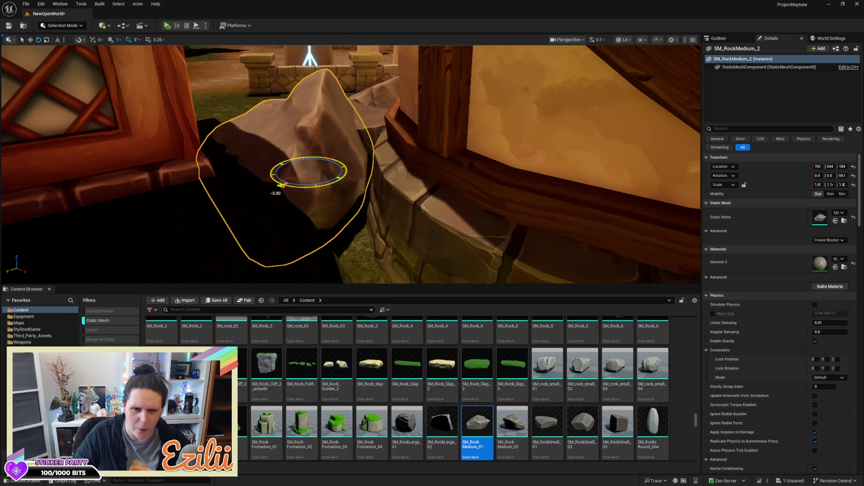
{"action": "left_click_drag", "start_coordinate": [337, 161], "coordinate": [336, 161]}
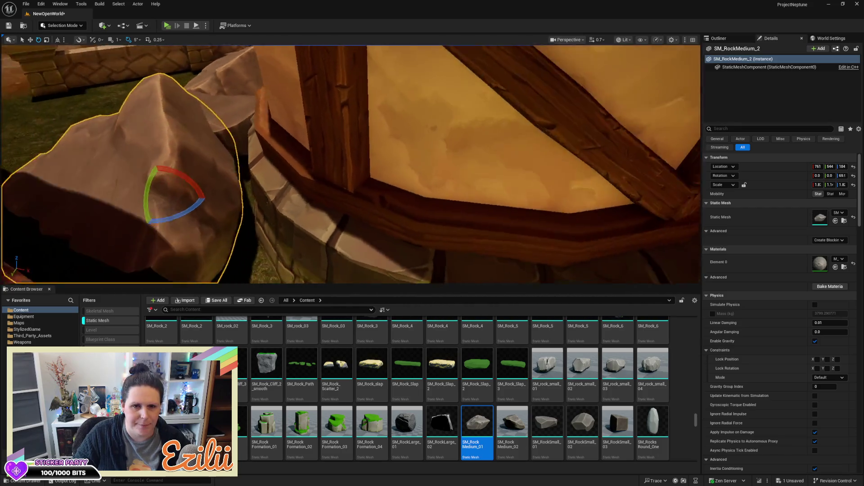
{"action": "left_click_drag", "start_coordinate": [401, 219], "coordinate": [378, 233]}
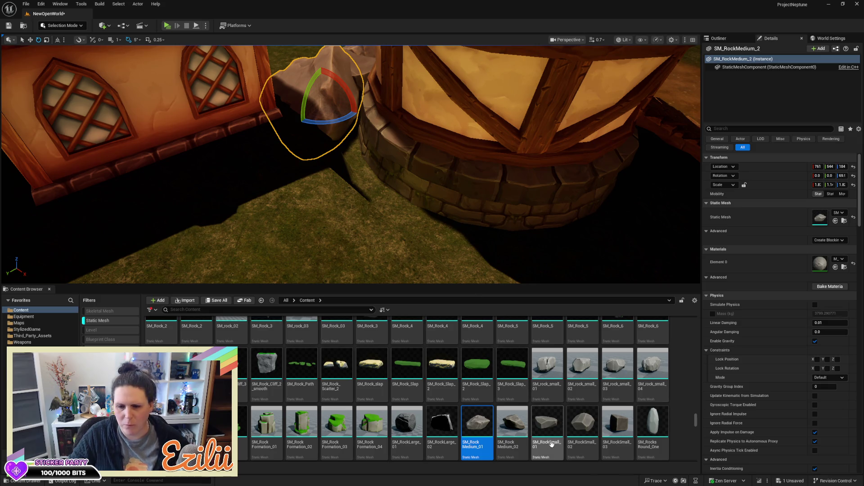
Step: Place an SM_RockSmall_01 rock, stretch it tall, turn it -45 and tip it about 70 degrees against the medium rock
{"action": "mouse_move", "coordinate": [548, 423]}
{"action": "left_mouse_down"}
{"action": "mouse_move", "coordinate": [340, 273]}
{"action": "mouse_move", "coordinate": [319, 175]}
{"action": "mouse_move", "coordinate": [329, 133]}
{"action": "left_mouse_up"}
{"action": "left_click_drag", "start_coordinate": [320, 168], "coordinate": [319, 122]}
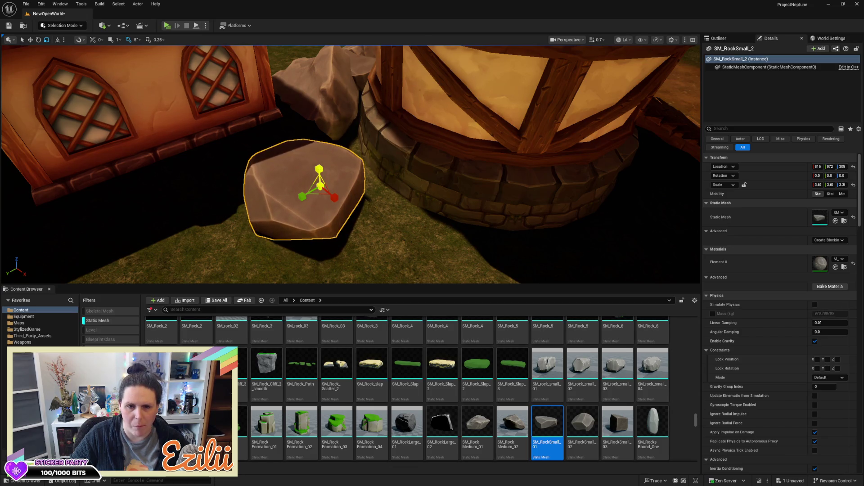
{"action": "mouse_move", "coordinate": [308, 212]}
{"action": "left_mouse_down"}
{"action": "mouse_move", "coordinate": [318, 206]}
{"action": "mouse_move", "coordinate": [324, 174]}
{"action": "mouse_move", "coordinate": [311, 137]}
{"action": "mouse_move", "coordinate": [315, 148]}
{"action": "mouse_move", "coordinate": [302, 171]}
{"action": "mouse_move", "coordinate": [365, 163]}
{"action": "left_mouse_up"}
{"action": "key", "text": "w"}
{"action": "key", "text": "e"}
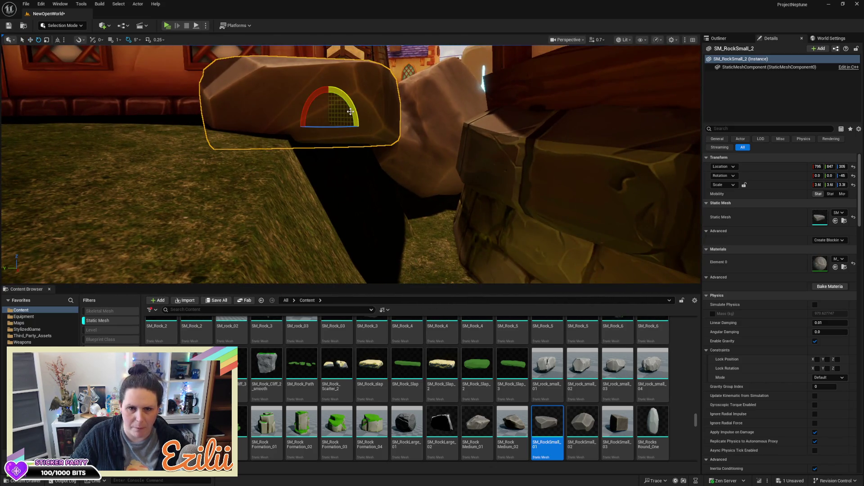
{"action": "left_click_drag", "start_coordinate": [360, 127], "coordinate": [339, 163]}
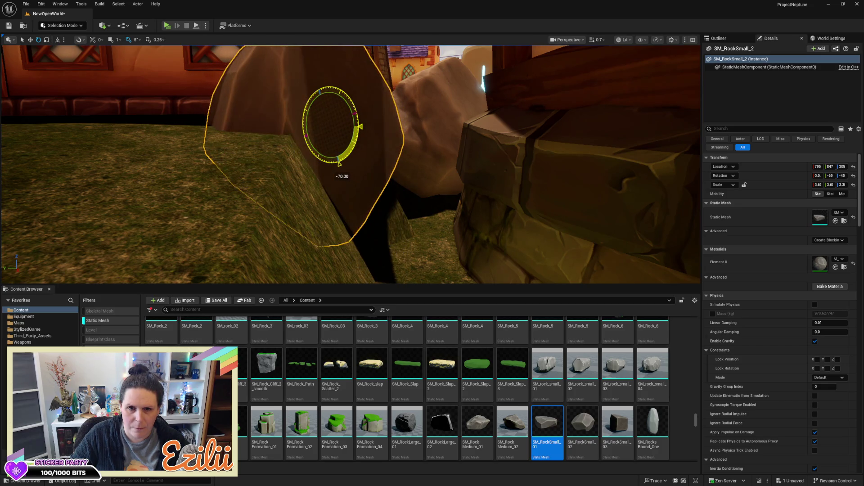
{"action": "left_click_drag", "start_coordinate": [335, 125], "coordinate": [363, 116]}
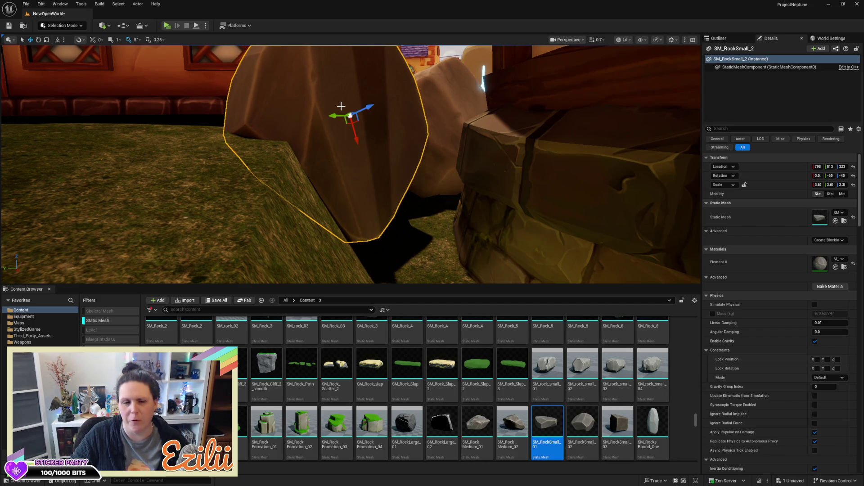
Step: Make the small rock taller, tilt it -15 on X, and Alt-drag a duplicate aside
{"action": "scroll", "coordinate": [340, 106], "scroll_direction": "up", "scroll_amount": 8}
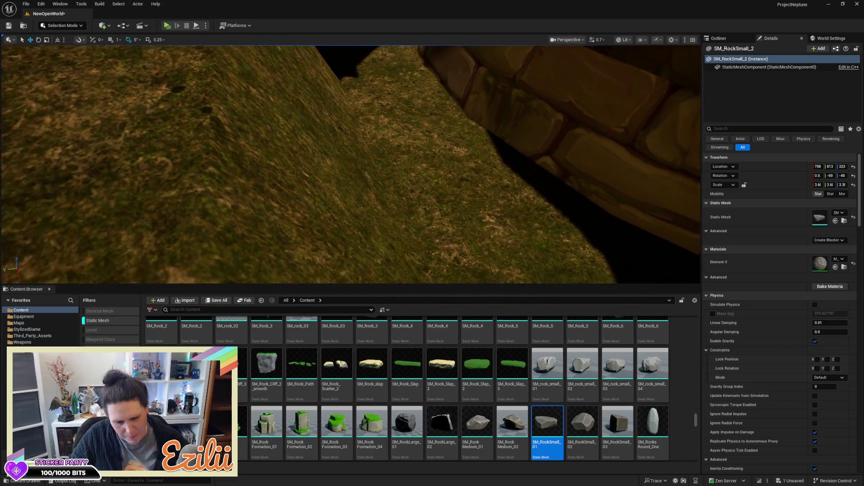
{"action": "scroll", "coordinate": [341, 105], "scroll_direction": "down", "scroll_amount": 10}
{"action": "mouse_move", "coordinate": [340, 106]}
{"action": "left_mouse_down"}
{"action": "mouse_move", "coordinate": [311, 102]}
{"action": "mouse_move", "coordinate": [293, 77]}
{"action": "mouse_move", "coordinate": [306, 142]}
{"action": "left_mouse_up"}
{"action": "key", "text": "e"}
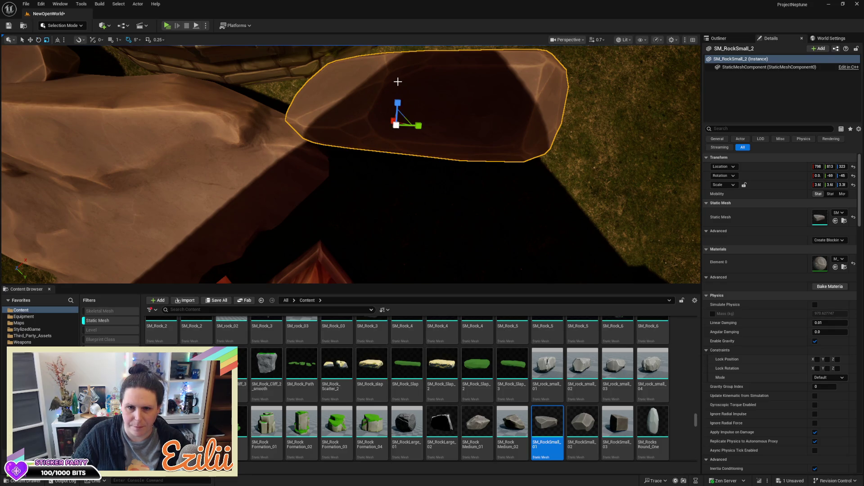
{"action": "mouse_move", "coordinate": [397, 102]}
{"action": "left_mouse_down"}
{"action": "mouse_move", "coordinate": [397, 95]}
{"action": "mouse_move", "coordinate": [387, 165]}
{"action": "left_mouse_up"}
{"action": "left_click_drag", "start_coordinate": [413, 192], "coordinate": [375, 193]}
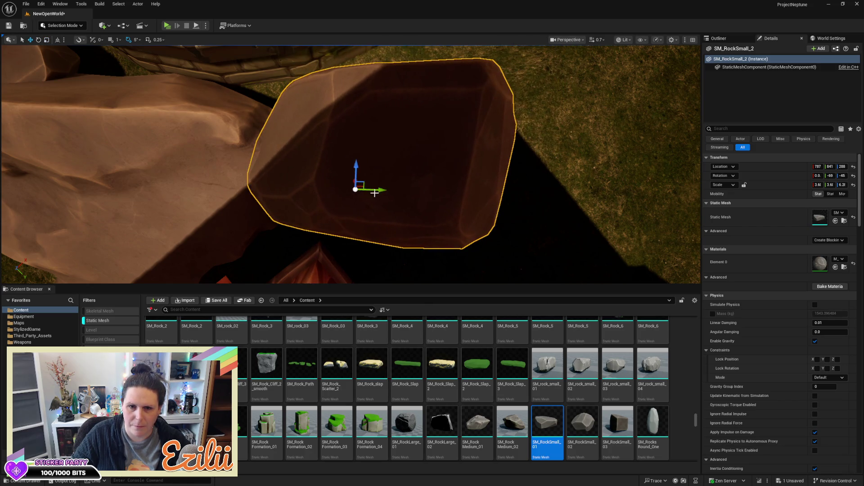
{"action": "mouse_move", "coordinate": [343, 159]}
{"action": "left_mouse_down"}
{"action": "mouse_move", "coordinate": [347, 144]}
{"action": "mouse_move", "coordinate": [468, 158]}
{"action": "mouse_move", "coordinate": [402, 140]}
{"action": "mouse_move", "coordinate": [361, 230]}
{"action": "left_mouse_up"}
{"action": "key", "text": "w"}
{"action": "left_click_drag", "start_coordinate": [436, 184], "coordinate": [422, 175]}
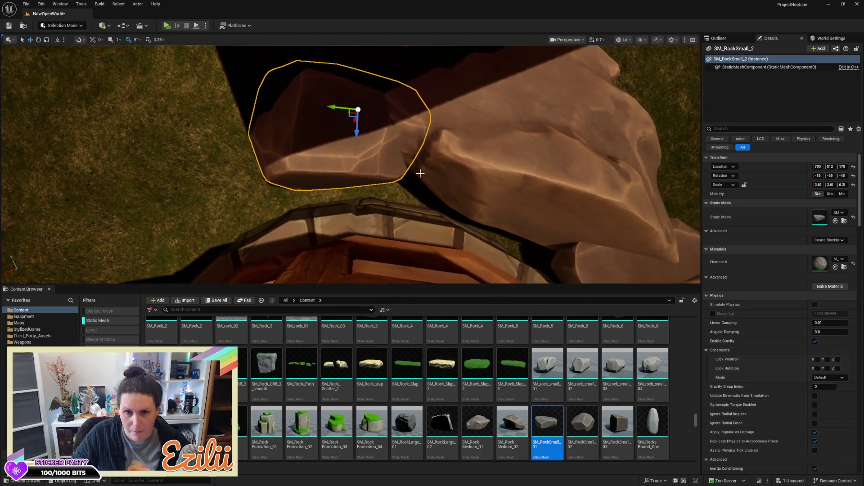
{"action": "mouse_move", "coordinate": [333, 107]}
{"action": "left_mouse_down"}
{"action": "mouse_move", "coordinate": [369, 110]}
{"action": "mouse_move", "coordinate": [203, 112]}
{"action": "left_mouse_up"}
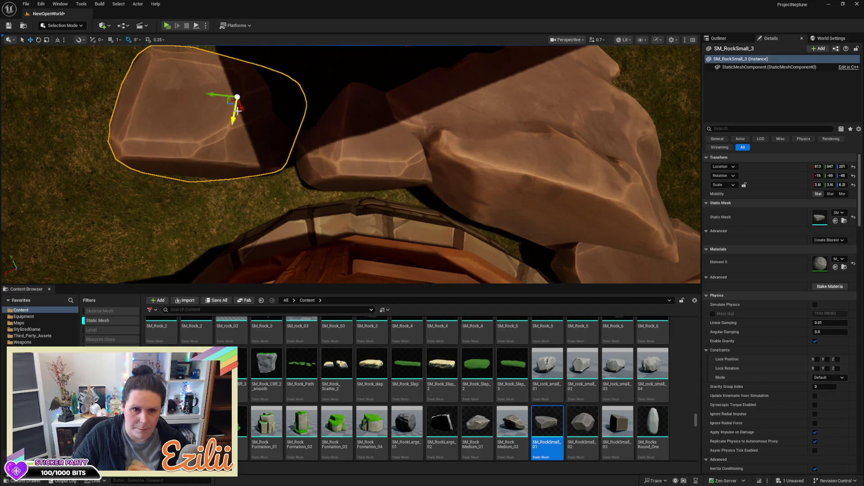
Step: Tilt and rotate the duplicate rock further, lower it to the grass and make it shorter
{"action": "left_click_drag", "start_coordinate": [261, 128], "coordinate": [245, 133]}
{"action": "mouse_move", "coordinate": [217, 100]}
{"action": "left_mouse_down"}
{"action": "mouse_move", "coordinate": [139, 128]}
{"action": "mouse_move", "coordinate": [141, 145]}
{"action": "left_mouse_up"}
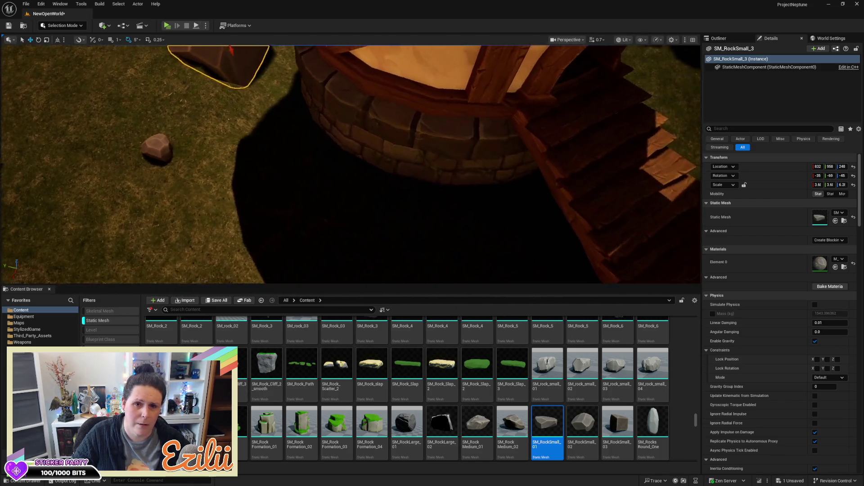
{"action": "key", "text": "e"}
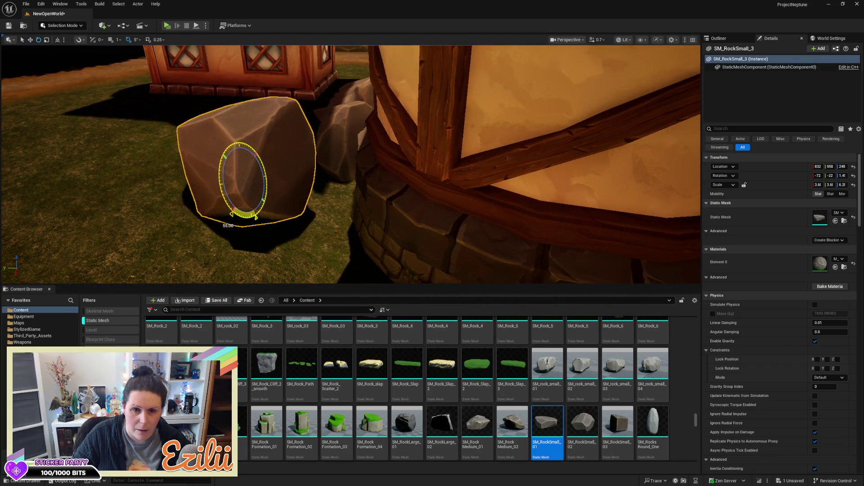
{"action": "left_click_drag", "start_coordinate": [231, 213], "coordinate": [222, 200]}
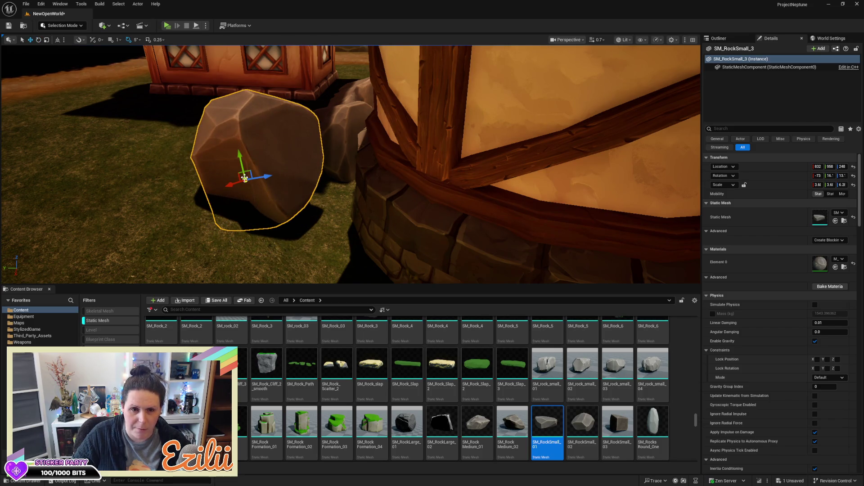
{"action": "left_click_drag", "start_coordinate": [240, 155], "coordinate": [239, 207]}
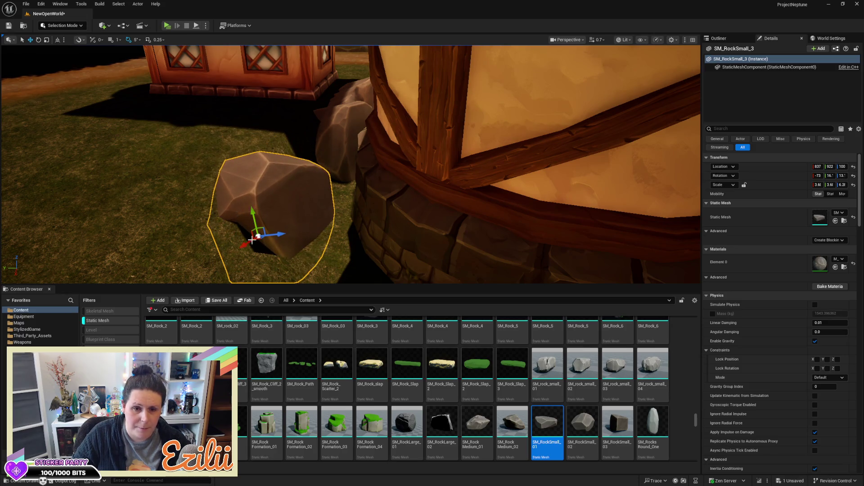
{"action": "mouse_move", "coordinate": [279, 235]}
{"action": "left_mouse_down"}
{"action": "mouse_move", "coordinate": [255, 243]}
{"action": "mouse_move", "coordinate": [288, 234]}
{"action": "mouse_move", "coordinate": [315, 244]}
{"action": "mouse_move", "coordinate": [324, 270]}
{"action": "mouse_move", "coordinate": [315, 252]}
{"action": "left_mouse_up"}
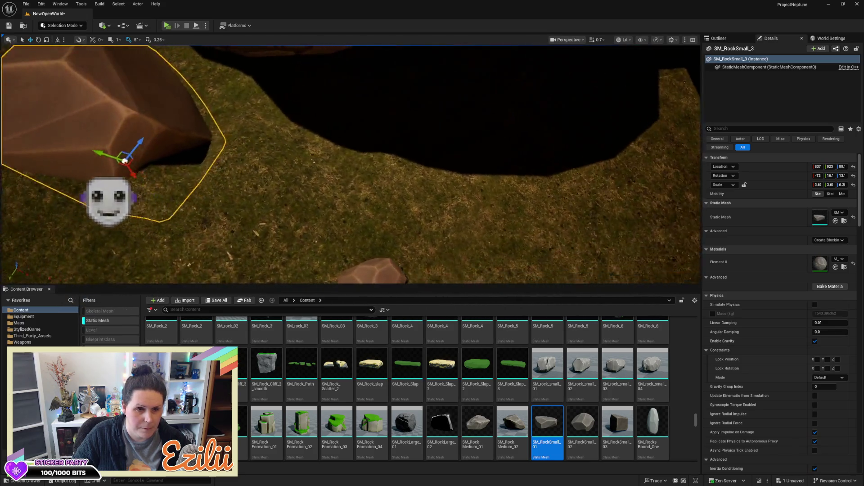
{"action": "key", "text": "f"}
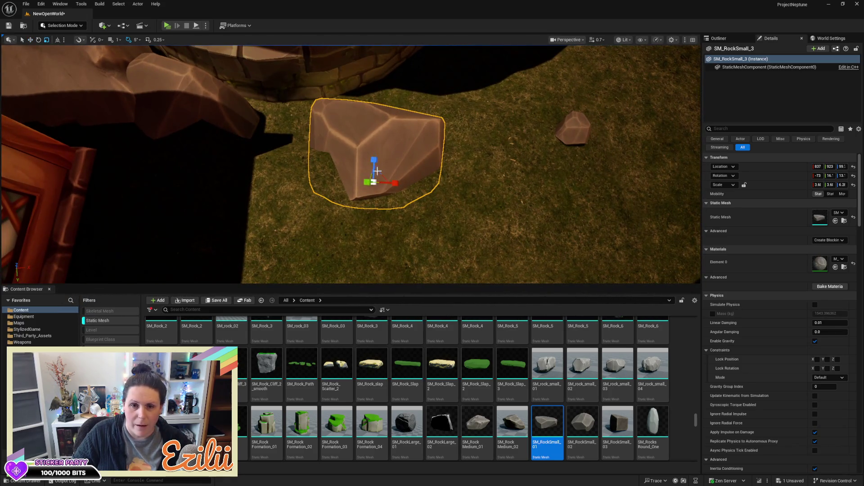
{"action": "mouse_move", "coordinate": [376, 159]}
{"action": "left_mouse_down"}
{"action": "mouse_move", "coordinate": [375, 174]}
{"action": "mouse_move", "coordinate": [409, 182]}
{"action": "mouse_move", "coordinate": [375, 155]}
{"action": "mouse_move", "coordinate": [378, 143]}
{"action": "mouse_move", "coordinate": [395, 165]}
{"action": "mouse_move", "coordinate": [399, 155]}
{"action": "left_mouse_up"}
{"action": "key", "text": "w"}
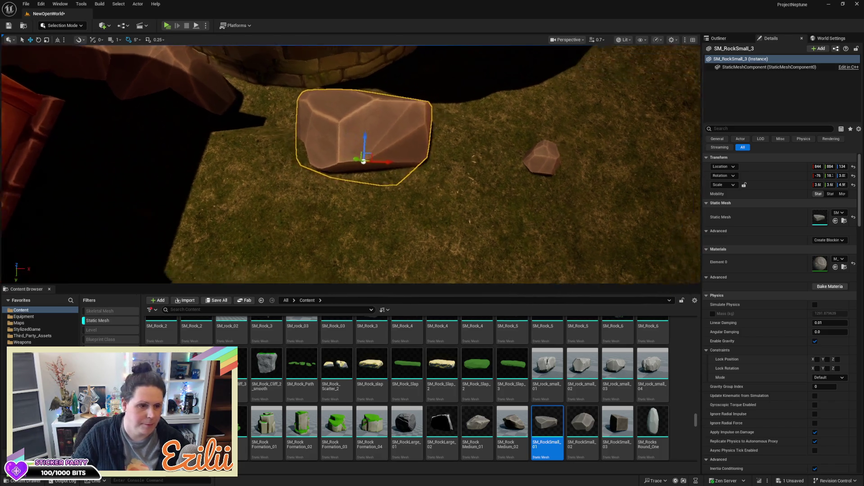
Step: Turn the duplicate rock about 15 degrees more to -42 and stretch it taller at 849, 908, 123
{"action": "left_click_drag", "start_coordinate": [515, 127], "coordinate": [516, 127]}
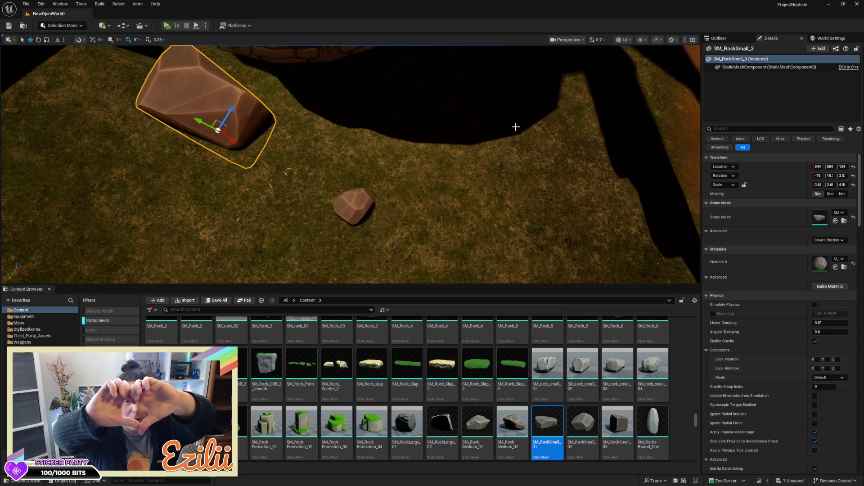
{"action": "left_click_drag", "start_coordinate": [615, 95], "coordinate": [616, 94]}
{"action": "left_click_drag", "start_coordinate": [560, 140], "coordinate": [560, 140]}
{"action": "mouse_move", "coordinate": [364, 202]}
{"action": "left_mouse_down"}
{"action": "mouse_move", "coordinate": [333, 200]}
{"action": "mouse_move", "coordinate": [386, 194]}
{"action": "left_mouse_up"}
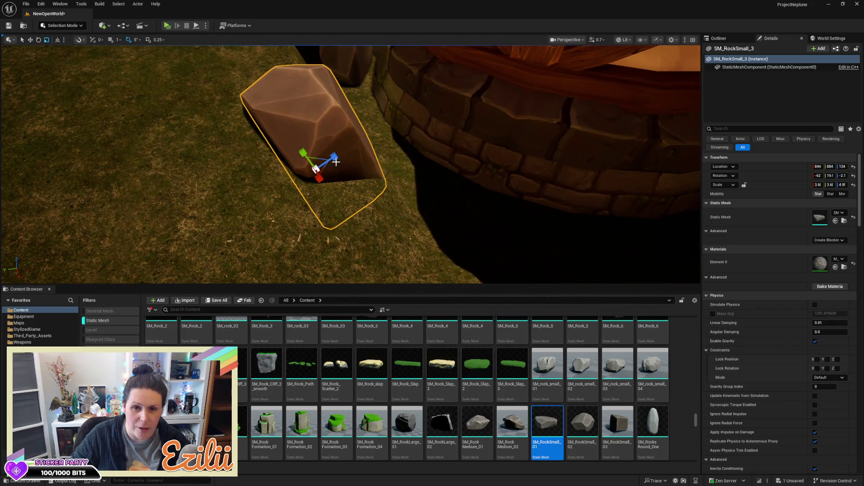
{"action": "left_click_drag", "start_coordinate": [337, 159], "coordinate": [332, 166]}
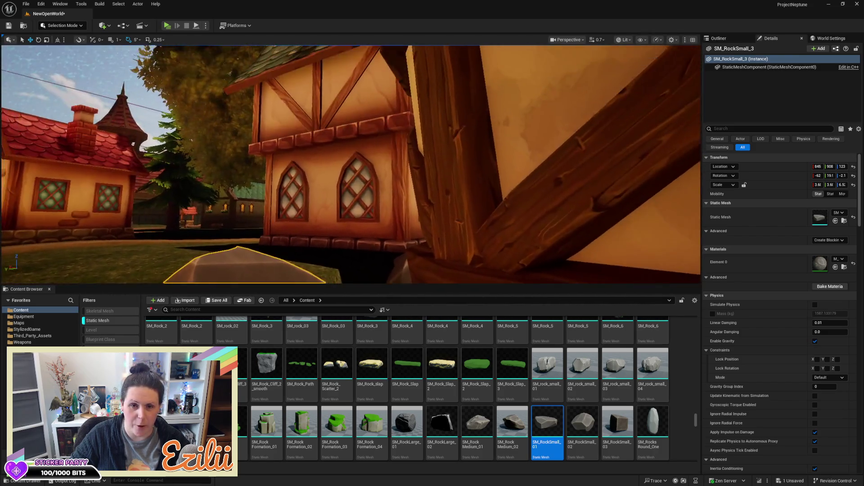
{"action": "key", "text": "f"}
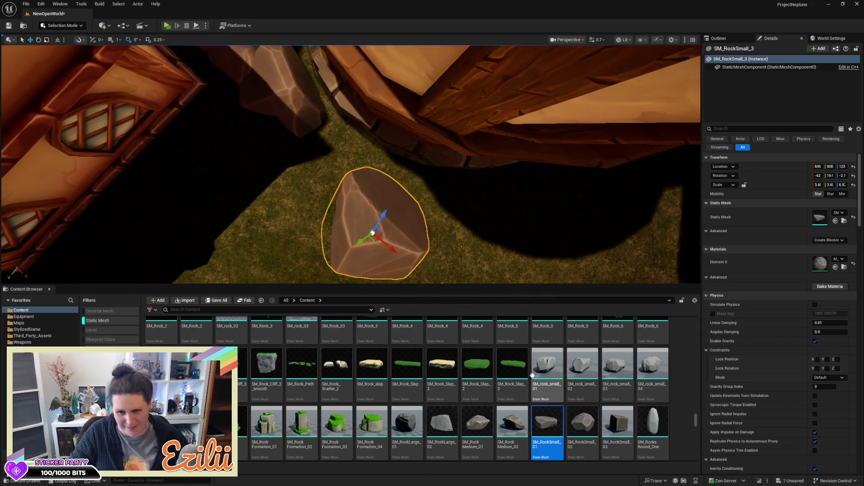
Step: Place an SM_rock_small_01 rock, rotate it and enlarge it to about 2.3× and taller
{"action": "left_click", "coordinate": [546, 367]}
{"action": "left_click_drag", "start_coordinate": [546, 366], "coordinate": [237, 239]}
{"action": "left_click", "coordinate": [249, 269]}
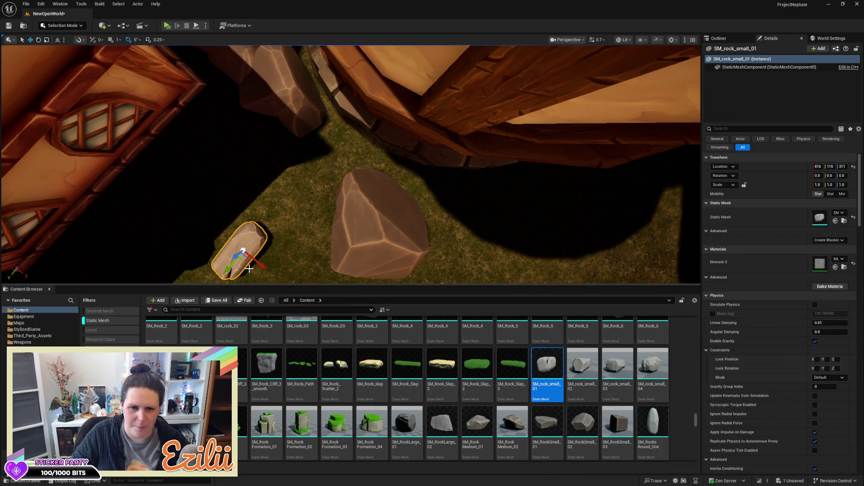
{"action": "mouse_move", "coordinate": [249, 268]}
{"action": "left_mouse_down"}
{"action": "mouse_move", "coordinate": [278, 265]}
{"action": "mouse_move", "coordinate": [254, 252]}
{"action": "left_mouse_up"}
{"action": "mouse_move", "coordinate": [249, 142]}
{"action": "left_mouse_down"}
{"action": "mouse_move", "coordinate": [245, 155]}
{"action": "mouse_move", "coordinate": [274, 139]}
{"action": "mouse_move", "coordinate": [228, 118]}
{"action": "mouse_move", "coordinate": [227, 126]}
{"action": "left_mouse_up"}
{"action": "left_click_drag", "start_coordinate": [315, 180], "coordinate": [342, 171]}
{"action": "mouse_move", "coordinate": [148, 146]}
{"action": "left_mouse_down"}
{"action": "mouse_move", "coordinate": [162, 135]}
{"action": "mouse_move", "coordinate": [149, 147]}
{"action": "left_mouse_up"}
{"action": "left_click_drag", "start_coordinate": [199, 199], "coordinate": [198, 182]}
{"action": "left_click_drag", "start_coordinate": [315, 180], "coordinate": [348, 165]}
Step: Delete that small rock and place an SM_Rock_Cliff_2_smooth rock beside the house instead
{"action": "key", "text": "Delete"}
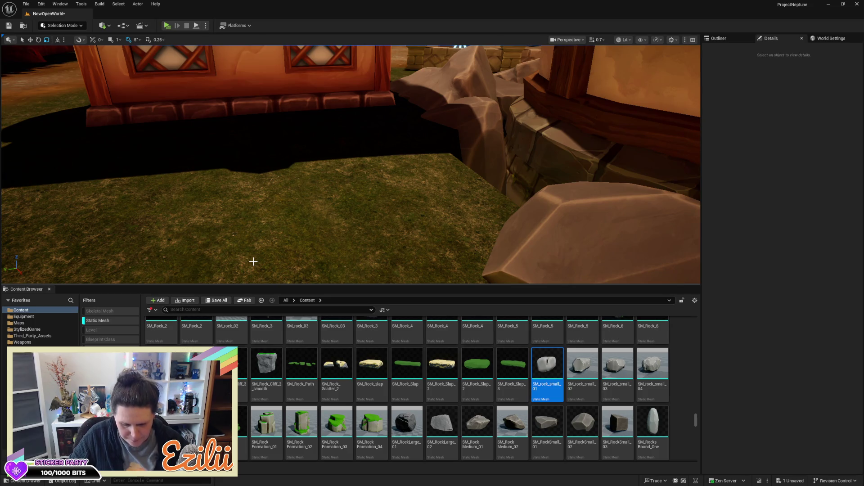
{"action": "left_click_drag", "start_coordinate": [340, 259], "coordinate": [376, 255]}
{"action": "mouse_move", "coordinate": [266, 364]}
{"action": "left_mouse_down"}
{"action": "mouse_move", "coordinate": [267, 237]}
{"action": "mouse_move", "coordinate": [284, 171]}
{"action": "mouse_move", "coordinate": [284, 206]}
{"action": "mouse_move", "coordinate": [295, 194]}
{"action": "left_mouse_up"}
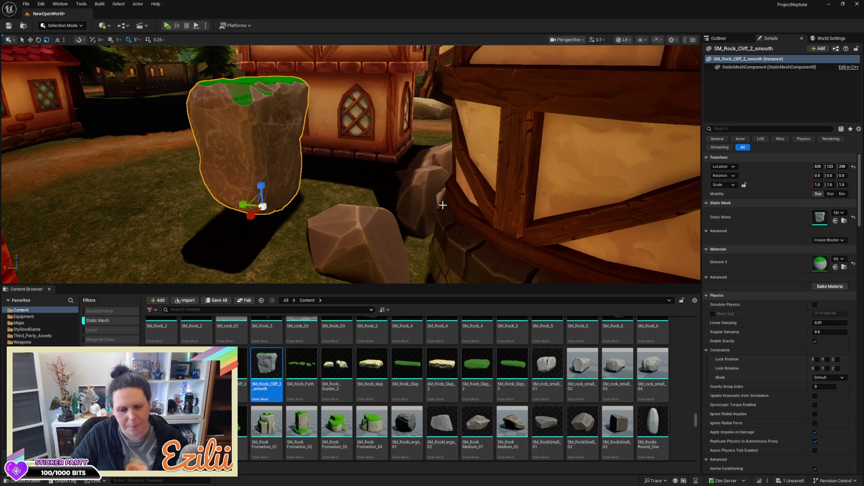
Step: Delete the cliff rock, then try an SM_Stair_Part_05 piece and delete it too
{"action": "key", "text": "Delete"}
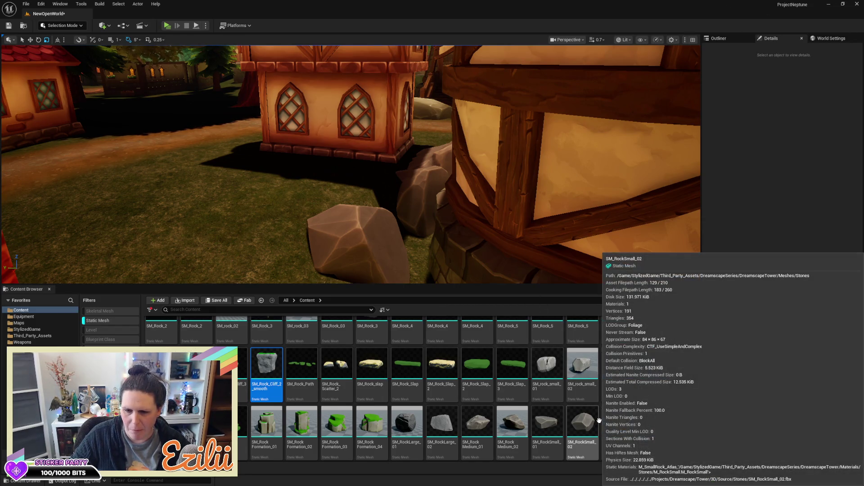
{"action": "scroll", "coordinate": [598, 418], "scroll_direction": "down", "scroll_amount": 3}
{"action": "scroll", "coordinate": [598, 418], "scroll_direction": "down", "scroll_amount": 5}
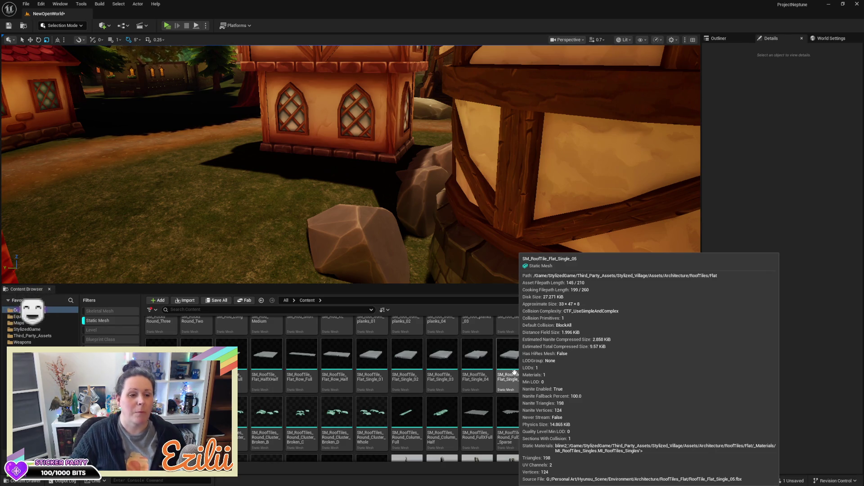
{"action": "scroll", "coordinate": [531, 369], "scroll_direction": "down", "scroll_amount": 3}
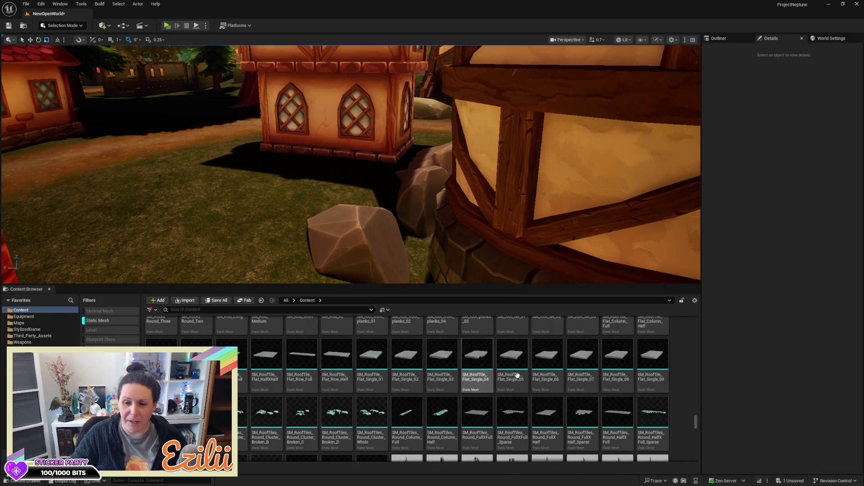
{"action": "scroll", "coordinate": [553, 374], "scroll_direction": "down", "scroll_amount": 1}
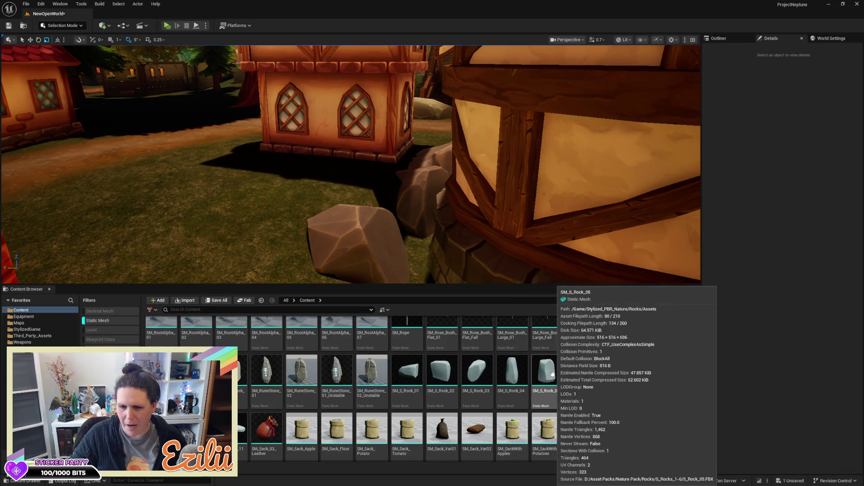
{"action": "scroll", "coordinate": [552, 374], "scroll_direction": "down", "scroll_amount": 2}
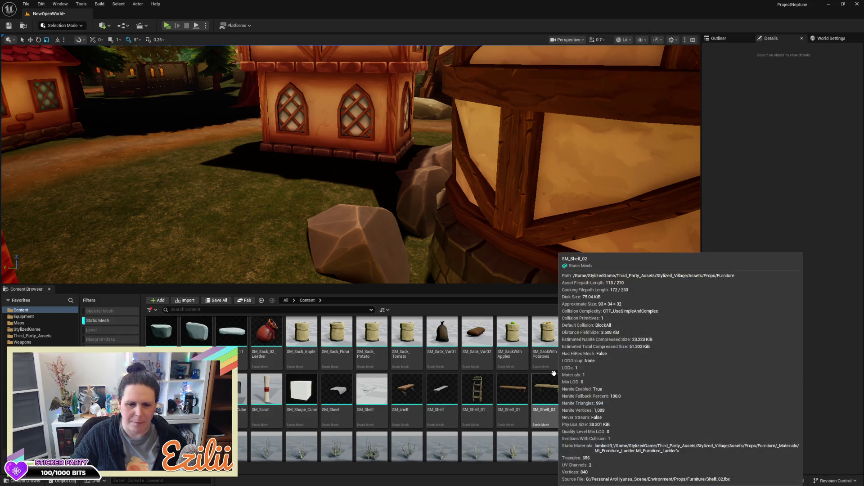
{"action": "scroll", "coordinate": [543, 375], "scroll_direction": "down", "scroll_amount": 1}
{"action": "scroll", "coordinate": [678, 402], "scroll_direction": "down", "scroll_amount": 5}
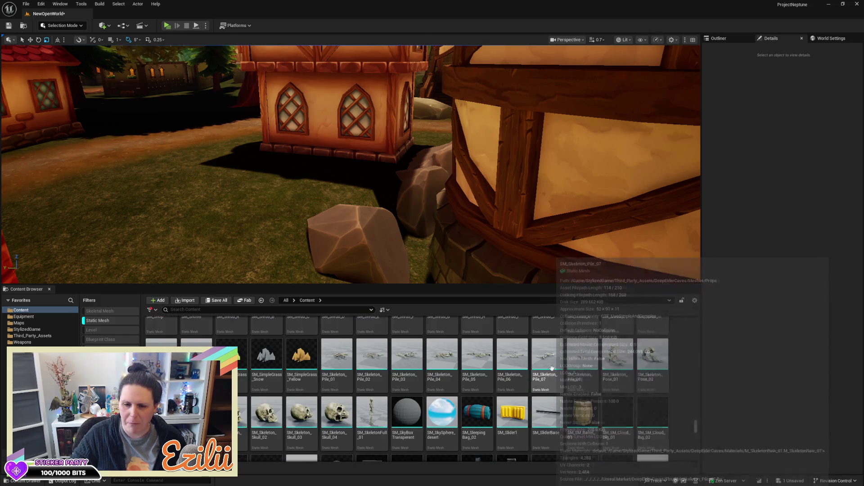
{"action": "scroll", "coordinate": [677, 400], "scroll_direction": "down", "scroll_amount": 3}
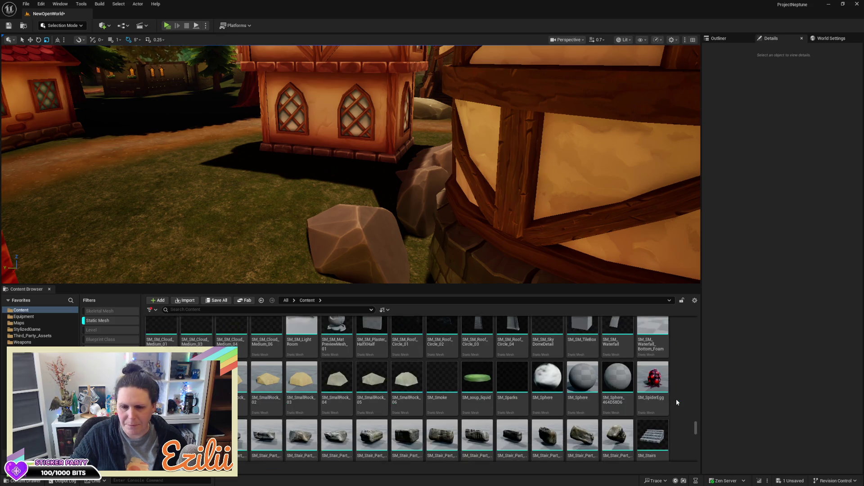
{"action": "scroll", "coordinate": [676, 395], "scroll_direction": "down", "scroll_amount": 1}
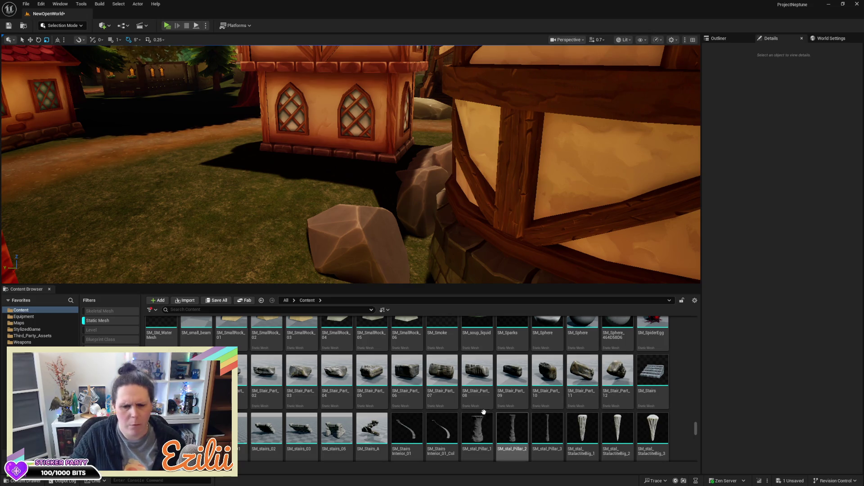
{"action": "left_click", "coordinate": [372, 378]}
{"action": "mouse_move", "coordinate": [244, 289]}
{"action": "left_mouse_down"}
{"action": "mouse_move", "coordinate": [203, 234]}
{"action": "mouse_move", "coordinate": [194, 240]}
{"action": "left_mouse_up"}
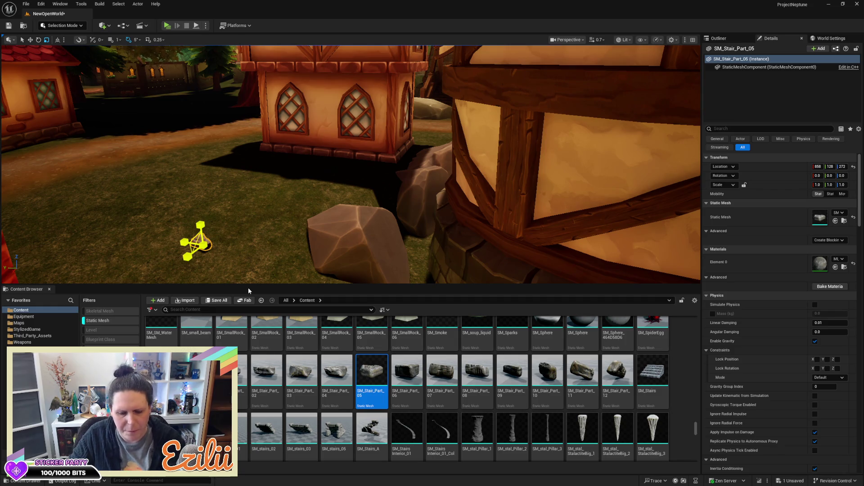
{"action": "key", "text": "Delete"}
Step: Place an SM_Stone_Small_06 stone on the grass beside the large boulder
{"action": "scroll", "coordinate": [481, 360], "scroll_direction": "down", "scroll_amount": 3}
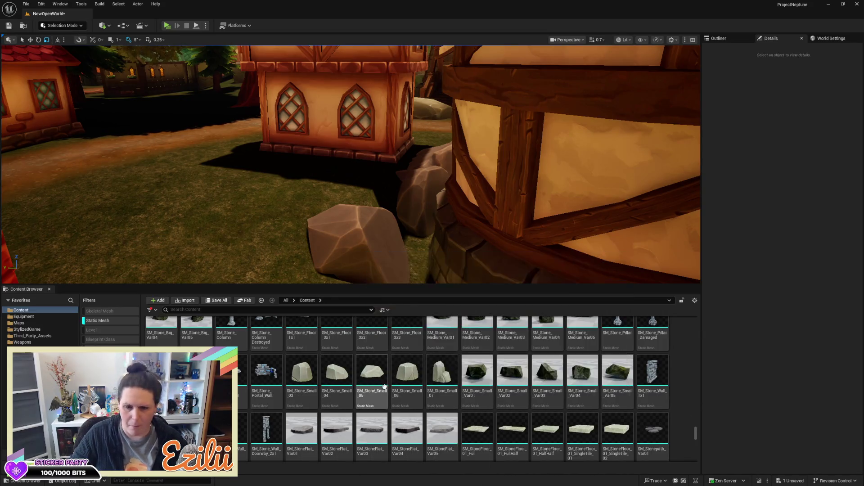
{"action": "mouse_move", "coordinate": [394, 373]}
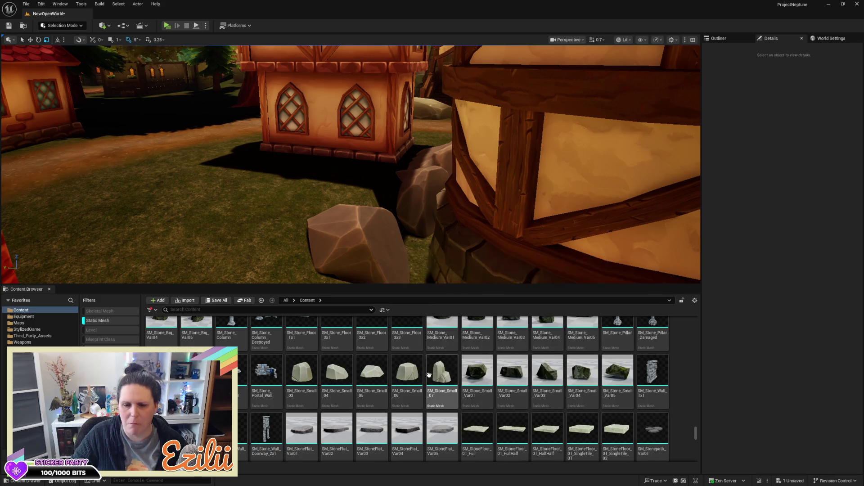
{"action": "mouse_move", "coordinate": [444, 377]}
{"action": "left_click_drag", "start_coordinate": [407, 372], "coordinate": [256, 210]}
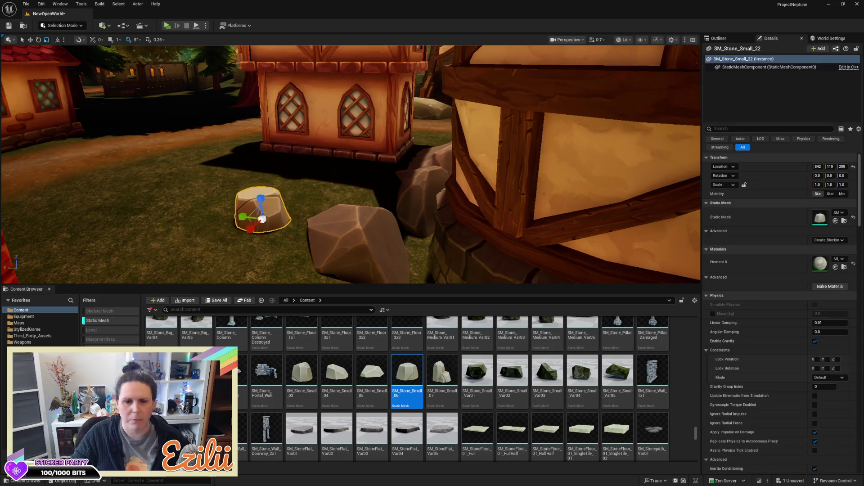
Step: Enlarge the SM_Stone_Small_06 stone to about 2.8× and move it next to the brown rock
{"action": "scroll", "coordinate": [351, 164], "scroll_direction": "down", "scroll_amount": 10}
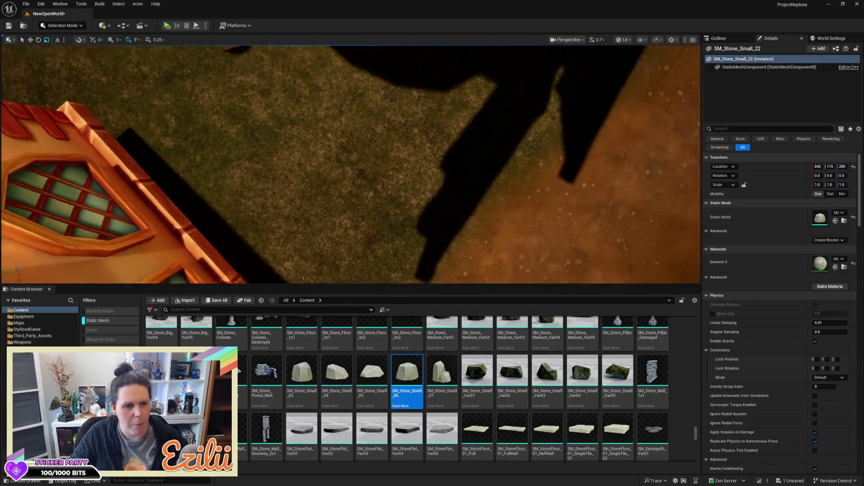
{"action": "scroll", "coordinate": [351, 164], "scroll_direction": "up", "scroll_amount": 5}
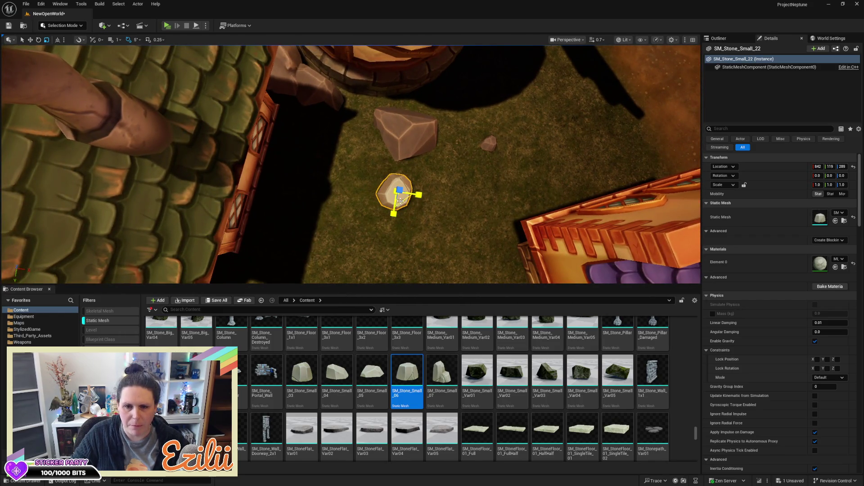
{"action": "mouse_move", "coordinate": [409, 207]}
{"action": "left_mouse_down"}
{"action": "mouse_move", "coordinate": [414, 203]}
{"action": "mouse_move", "coordinate": [390, 213]}
{"action": "mouse_move", "coordinate": [421, 202]}
{"action": "mouse_move", "coordinate": [386, 222]}
{"action": "left_mouse_up"}
{"action": "key", "text": "e"}
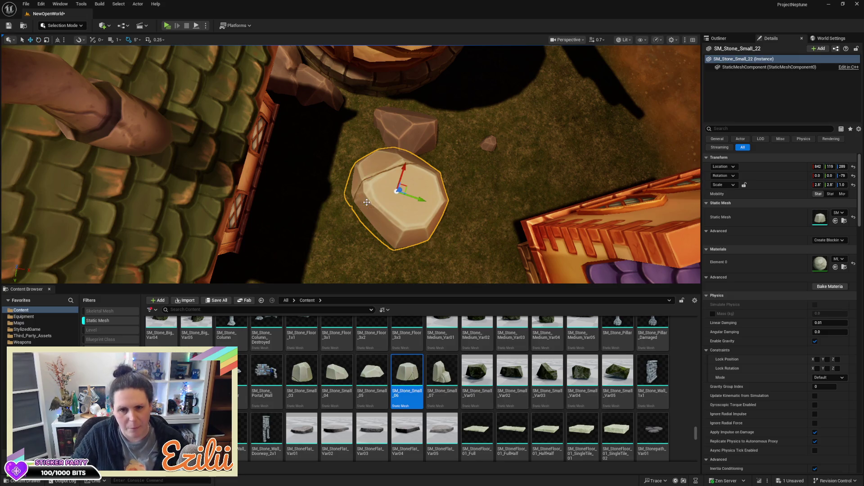
{"action": "mouse_move", "coordinate": [406, 188]}
{"action": "left_mouse_down"}
{"action": "mouse_move", "coordinate": [350, 113]}
{"action": "mouse_move", "coordinate": [378, 117]}
{"action": "mouse_move", "coordinate": [378, 83]}
{"action": "left_mouse_up"}
Step: Place an SM_Stone_Small_05 stone by the low fence near the tower
{"action": "mouse_move", "coordinate": [382, 124]}
{"action": "left_mouse_down"}
{"action": "mouse_move", "coordinate": [400, 74]}
{"action": "mouse_move", "coordinate": [404, 156]}
{"action": "mouse_move", "coordinate": [411, 113]}
{"action": "mouse_move", "coordinate": [400, 148]}
{"action": "mouse_move", "coordinate": [382, 140]}
{"action": "mouse_move", "coordinate": [388, 145]}
{"action": "left_mouse_up"}
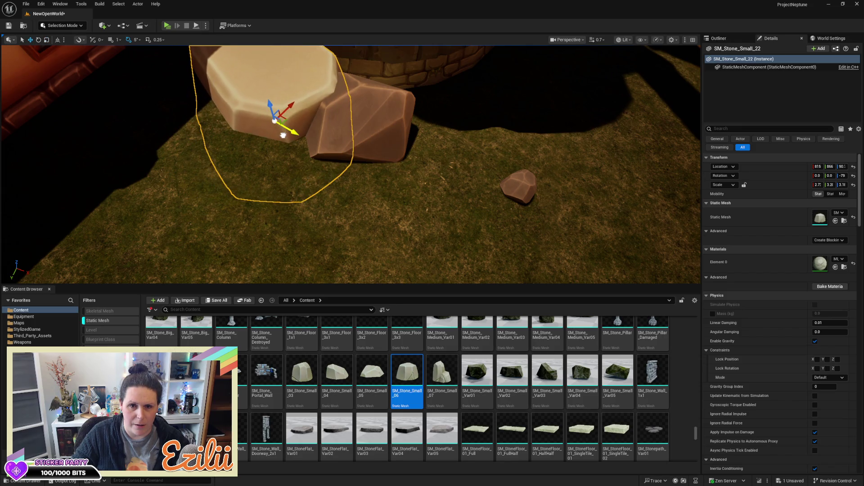
{"action": "left_click_drag", "start_coordinate": [316, 133], "coordinate": [157, 163]}
{"action": "mouse_move", "coordinate": [369, 368]}
{"action": "left_mouse_down"}
{"action": "mouse_move", "coordinate": [372, 241]}
{"action": "mouse_move", "coordinate": [396, 186]}
{"action": "mouse_move", "coordinate": [406, 191]}
{"action": "mouse_move", "coordinate": [370, 182]}
{"action": "left_mouse_up"}
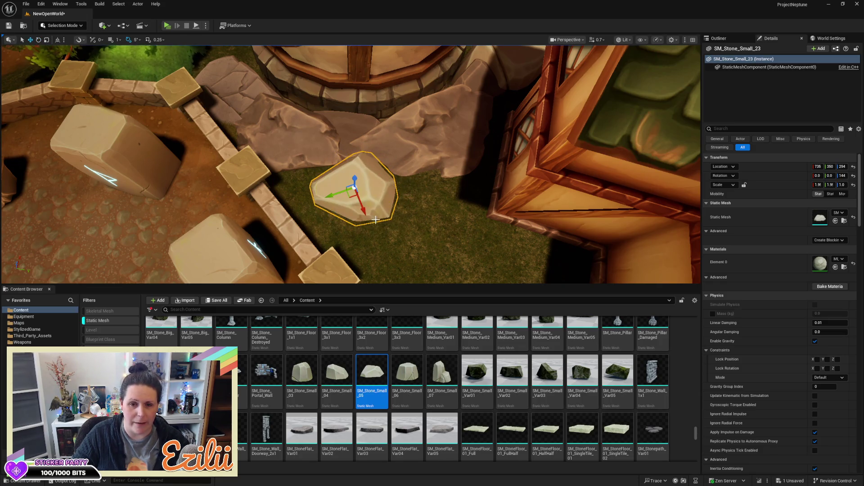
Step: Raise the stone toward the tower wall and scale it to about 2.3 with Z 1.4
{"action": "left_click_drag", "start_coordinate": [348, 198], "coordinate": [347, 175]}
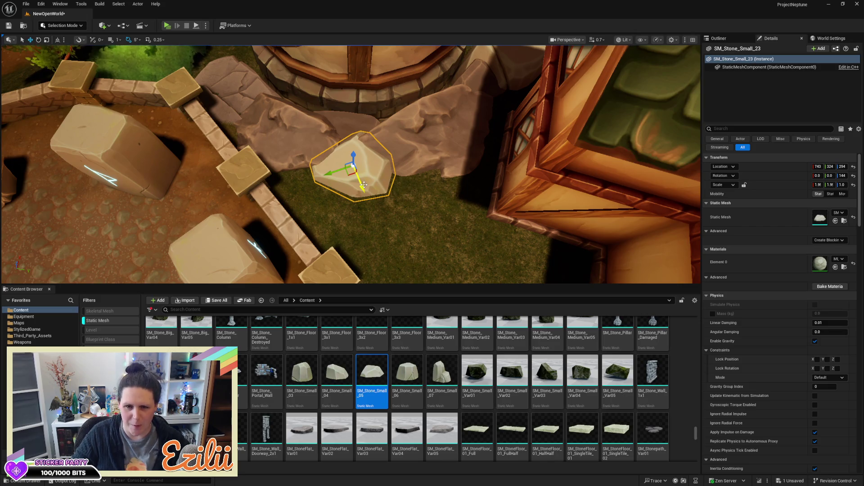
{"action": "left_click_drag", "start_coordinate": [348, 135], "coordinate": [315, 171]}
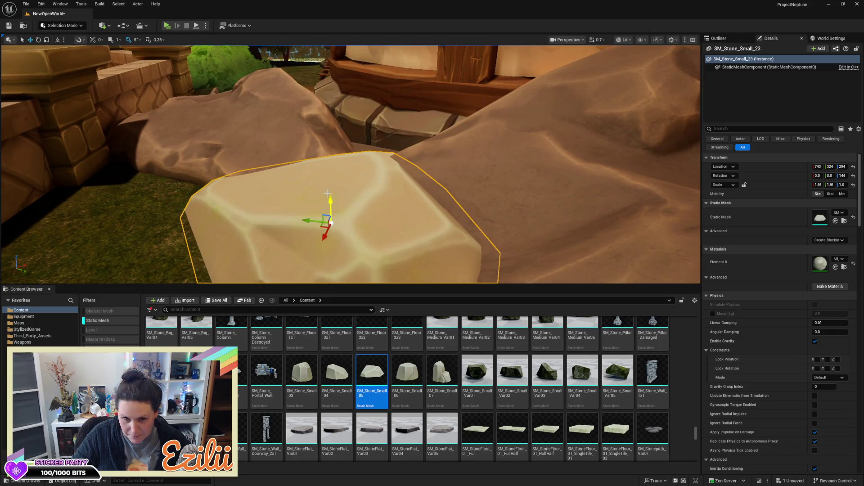
{"action": "mouse_move", "coordinate": [333, 204]}
{"action": "left_mouse_down"}
{"action": "mouse_move", "coordinate": [330, 189]}
{"action": "mouse_move", "coordinate": [356, 176]}
{"action": "mouse_move", "coordinate": [335, 167]}
{"action": "left_mouse_up"}
{"action": "key", "text": "e"}
{"action": "key", "text": "w"}
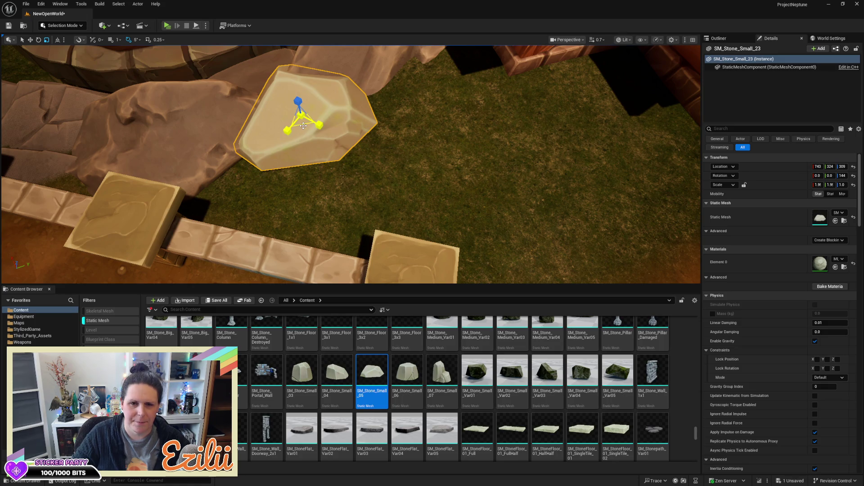
{"action": "left_click_drag", "start_coordinate": [304, 128], "coordinate": [279, 135]}
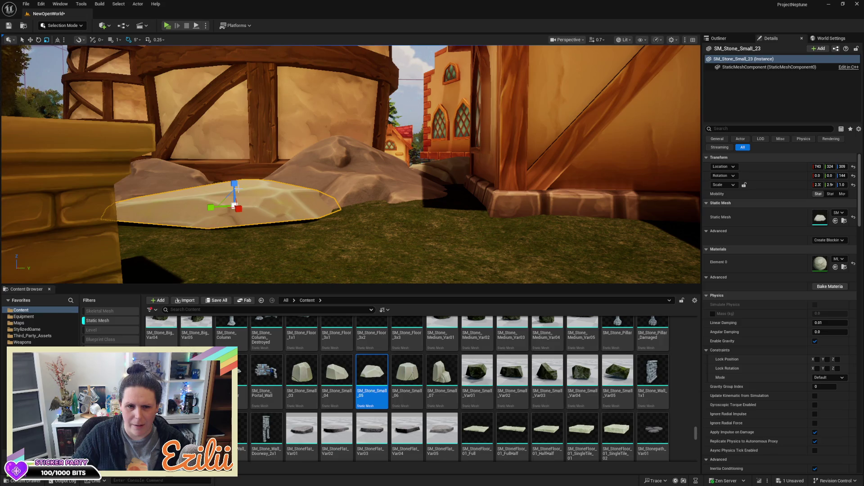
{"action": "left_click_drag", "start_coordinate": [234, 184], "coordinate": [236, 187]}
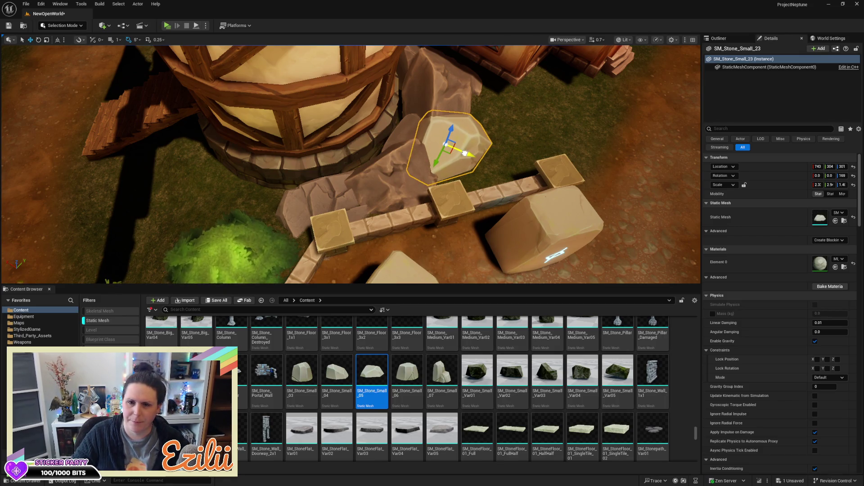
Step: Deselect the stone, fly around the tower, and select the other small stone beside it
{"action": "key", "text": "w"}
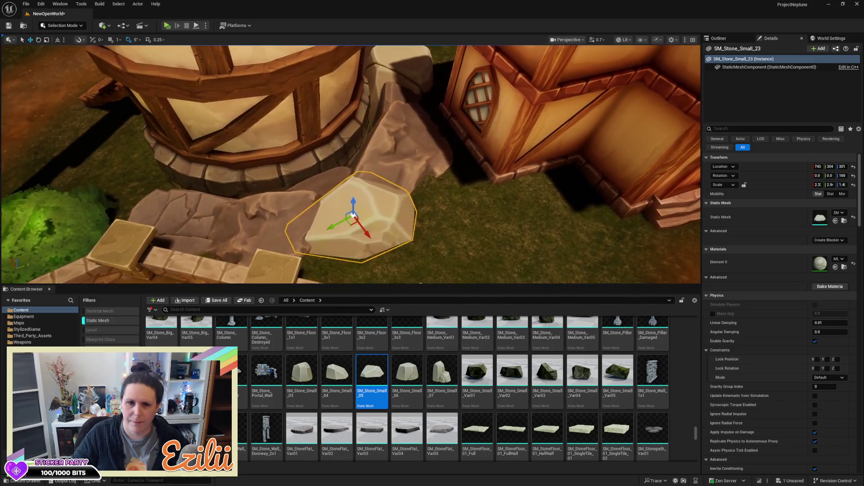
{"action": "key", "text": "Escape"}
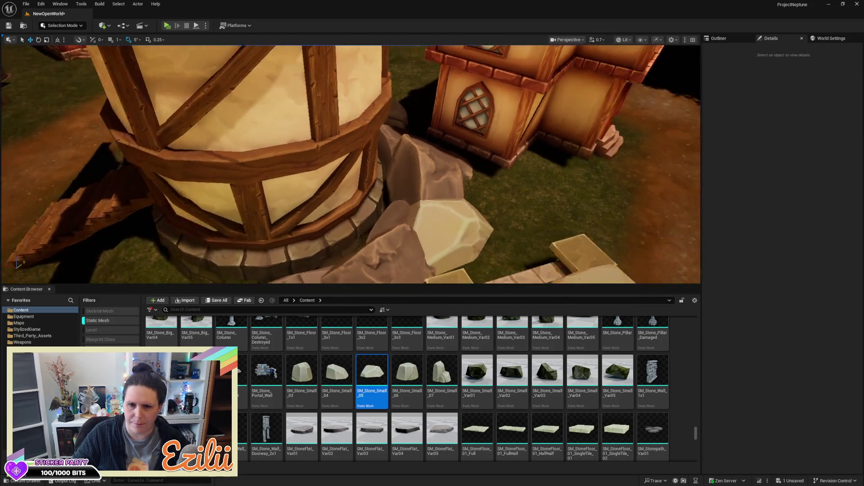
{"action": "key", "text": "a"}
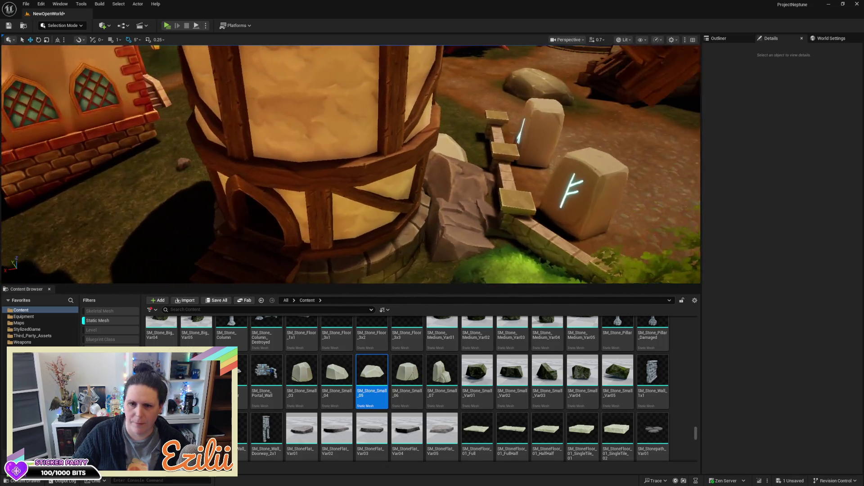
{"action": "key", "text": "w"}
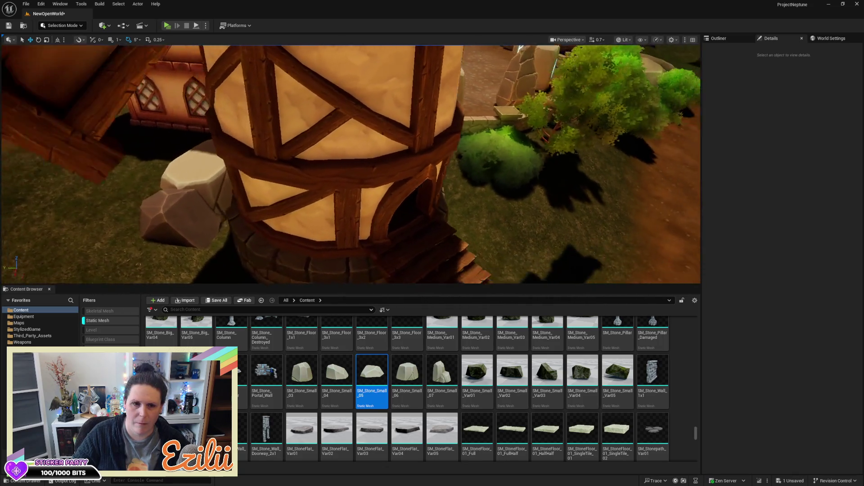
{"action": "key", "text": "s"}
{"action": "left_click", "coordinate": [284, 211]}
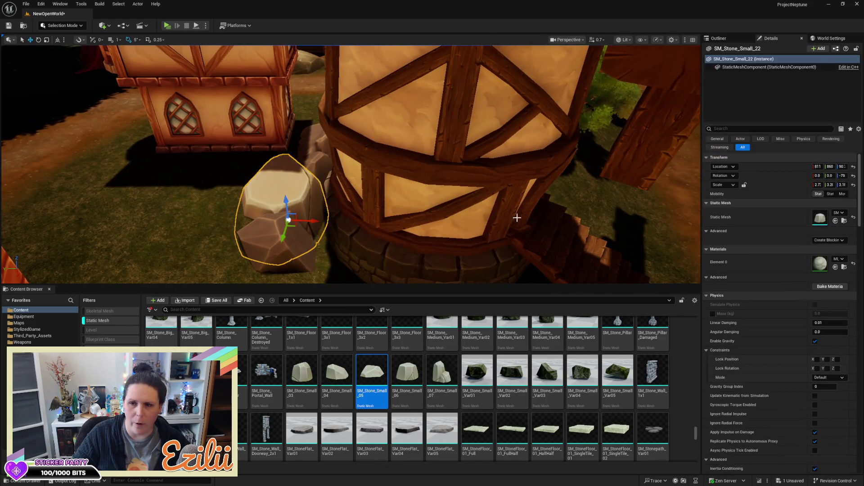
Step: Give one tower stone a darker grey rock material and the other MI_Rock_Small_Warmer
{"action": "left_click", "coordinate": [844, 267]}
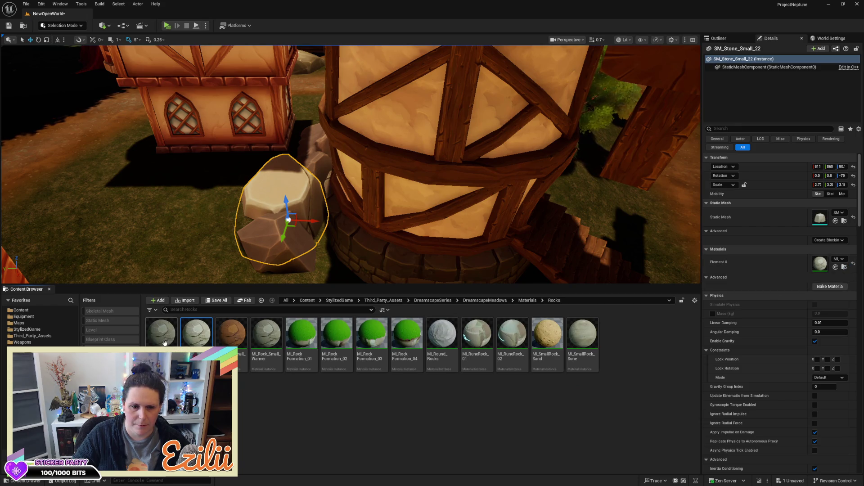
{"action": "left_click", "coordinate": [837, 269]}
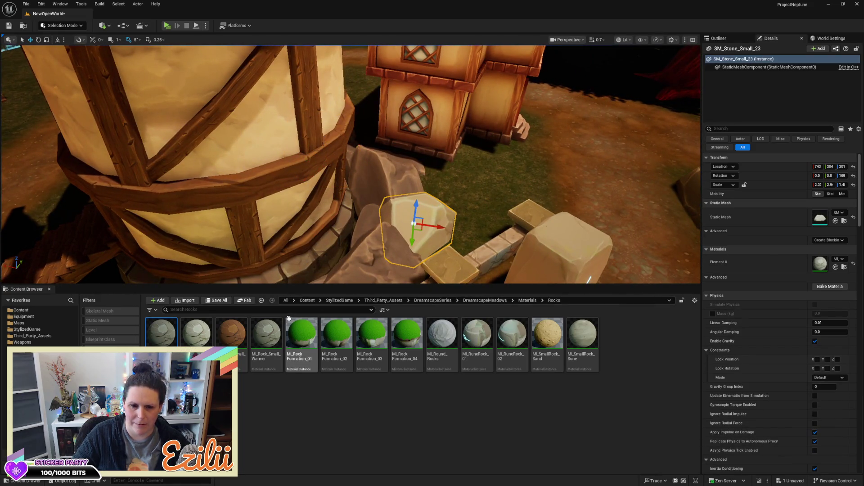
{"action": "left_click", "coordinate": [272, 341]}
{"action": "left_click", "coordinate": [835, 267]}
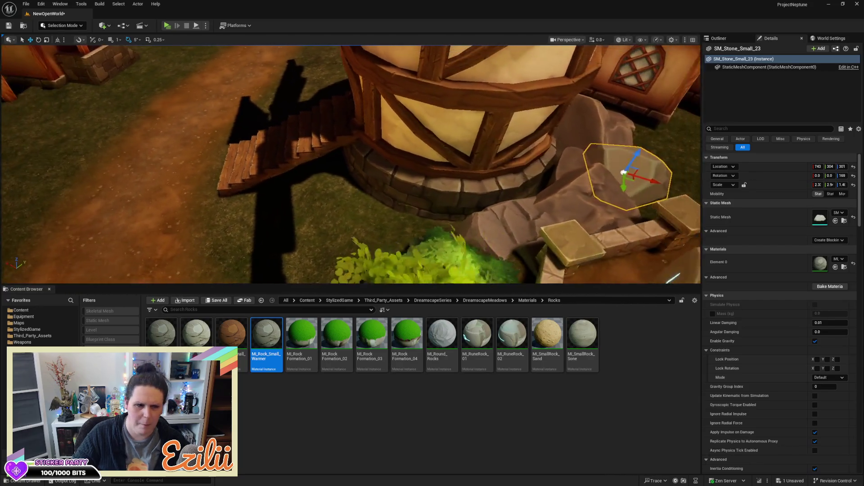
Step: Fly around the tower and village to inspect the rocks and stones at the tower base
{"action": "key", "text": "d"}
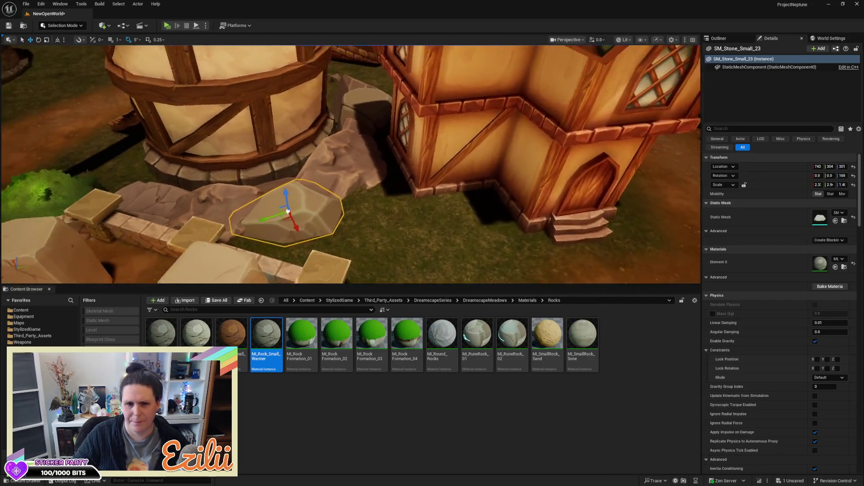
{"action": "key", "text": "s"}
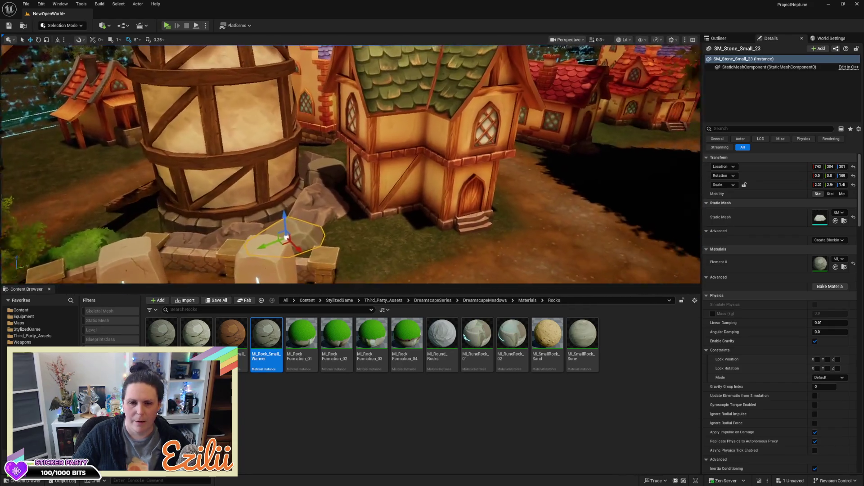
{"action": "key", "text": "w"}
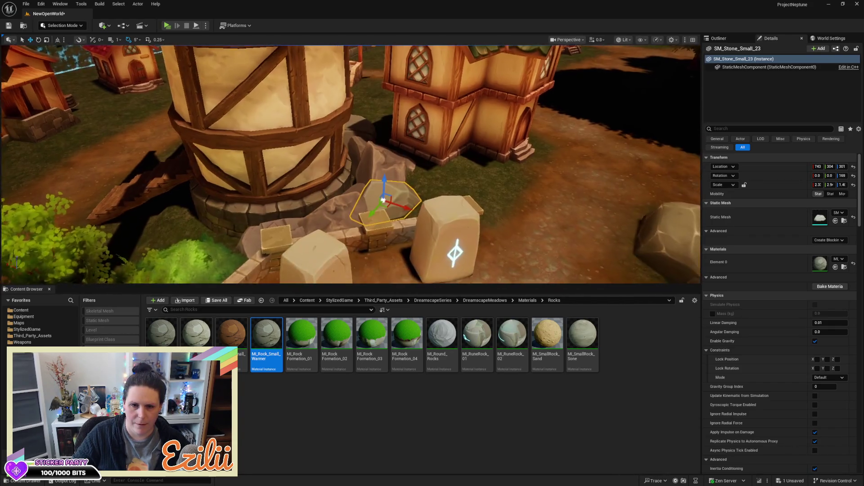
{"action": "key", "text": "w"}
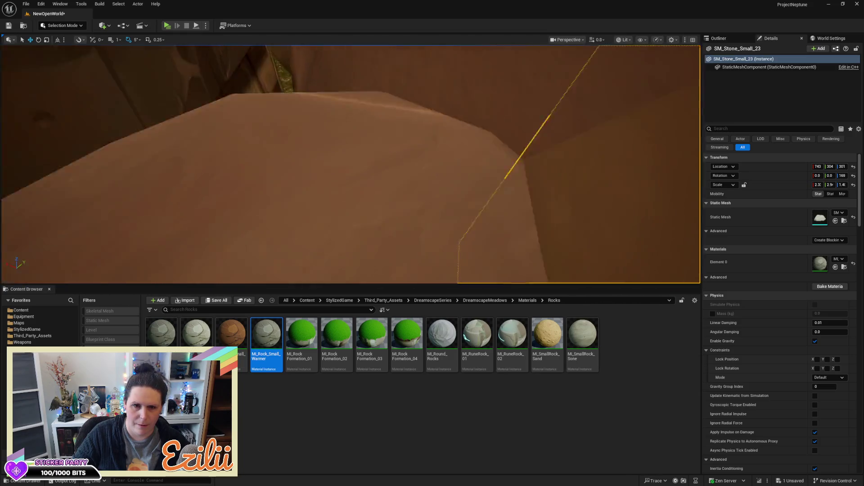
{"action": "key", "text": "w"}
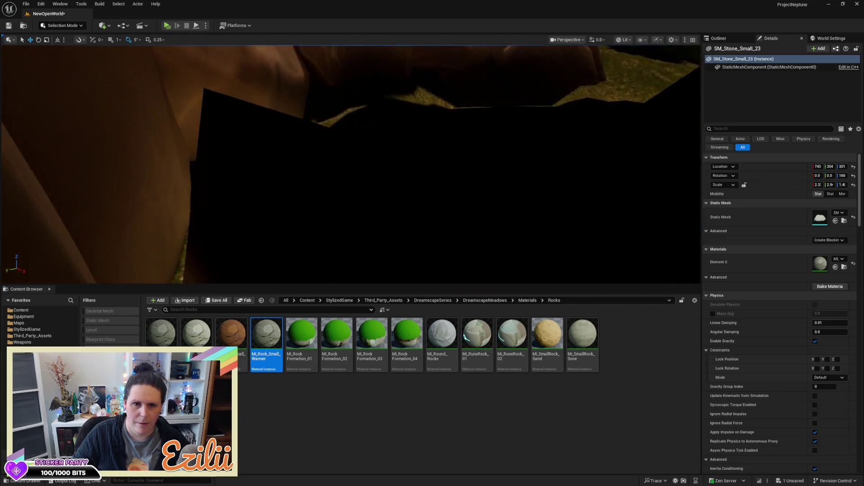
{"action": "key", "text": "w"}
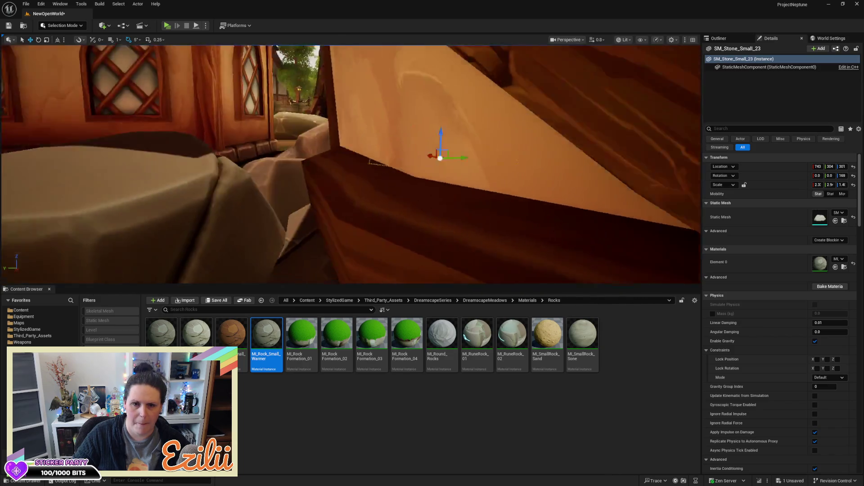
{"action": "key", "text": "w"}
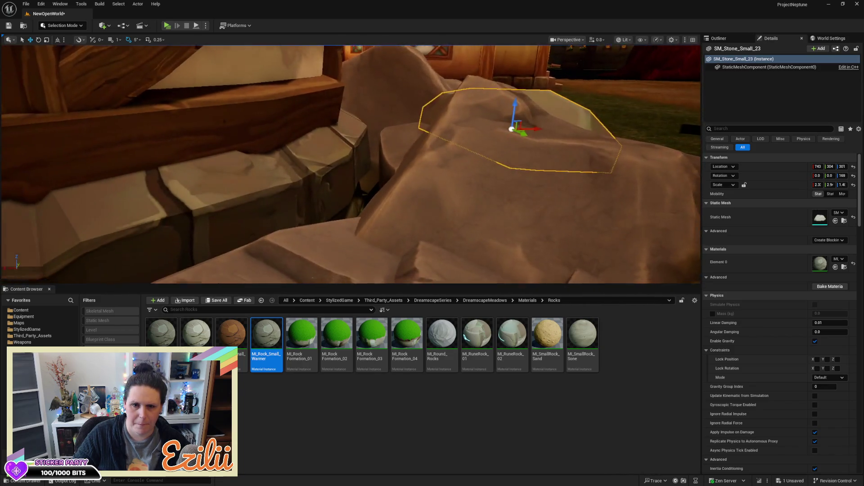
{"action": "key", "text": "s"}
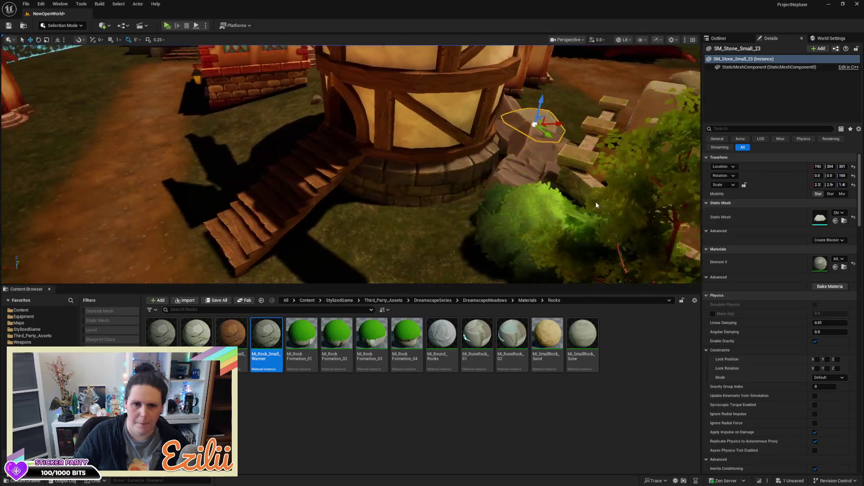
{"action": "left_click", "coordinate": [391, 179]}
{"action": "key", "text": "w"}
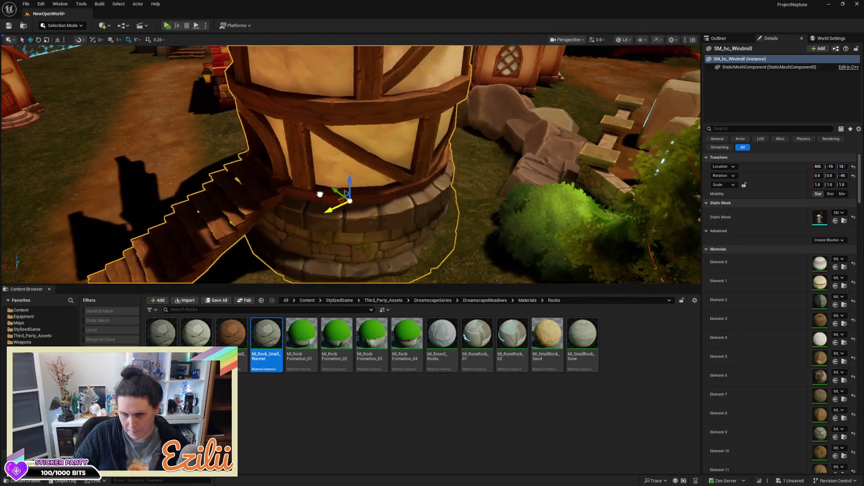
{"action": "key", "text": "d"}
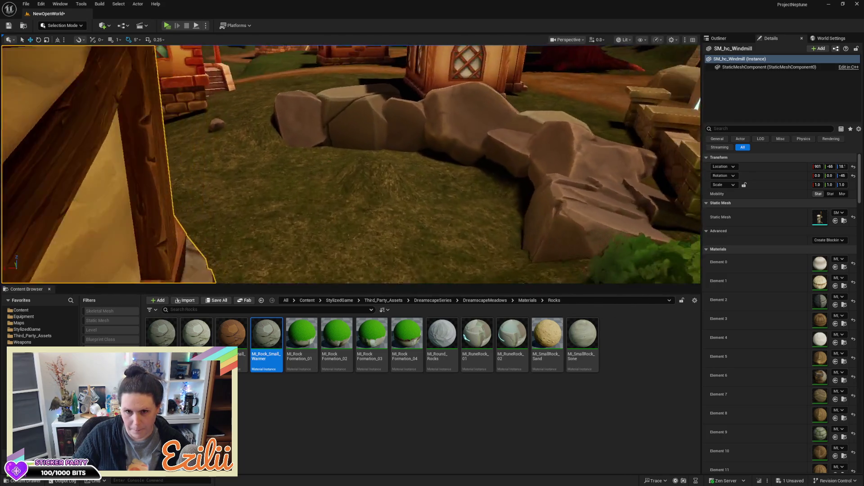
{"action": "key", "text": "w"}
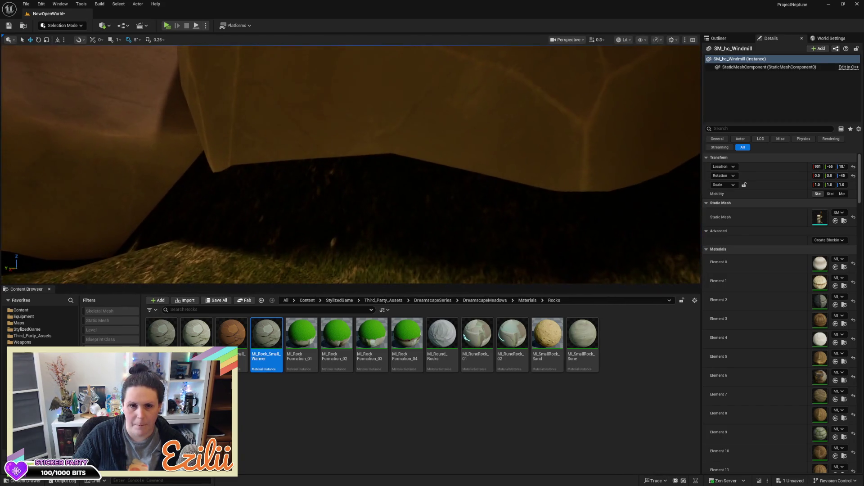
{"action": "key", "text": "w"}
{"action": "mouse_move", "coordinate": [351, 164]}
{"action": "left_mouse_down"}
{"action": "mouse_move", "coordinate": [333, 167]}
{"action": "mouse_move", "coordinate": [333, 180]}
{"action": "mouse_move", "coordinate": [351, 189]}
{"action": "mouse_move", "coordinate": [359, 233]}
{"action": "left_mouse_up"}
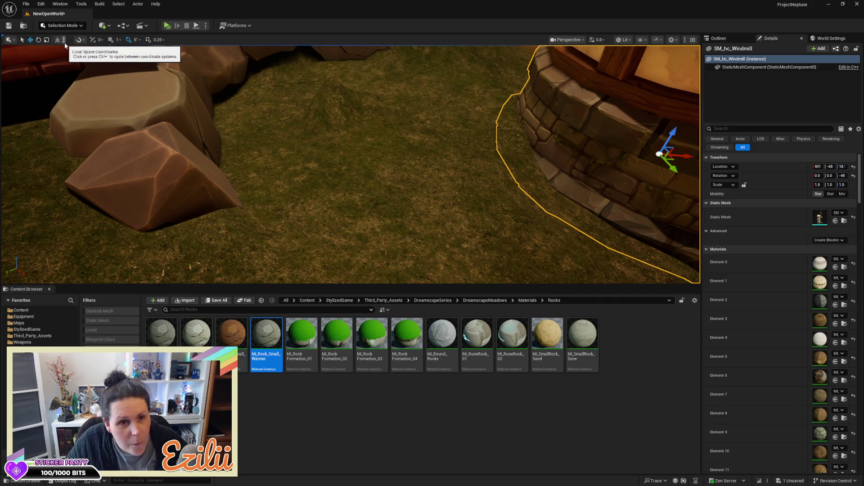
Step: Save the NewOpenWorld level and switch the editor to Landscape Mode (Shift+2)
{"action": "key", "text": "ctrl+s"}
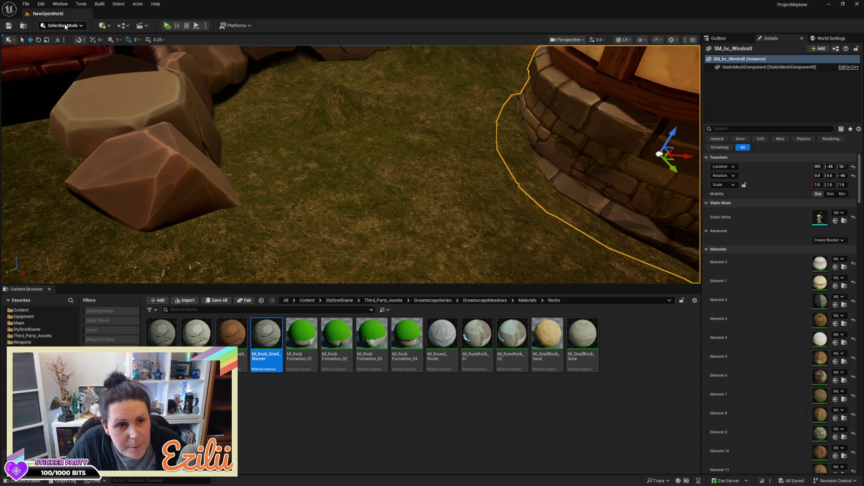
{"action": "left_click", "coordinate": [65, 26]}
{"action": "key", "text": "Escape"}
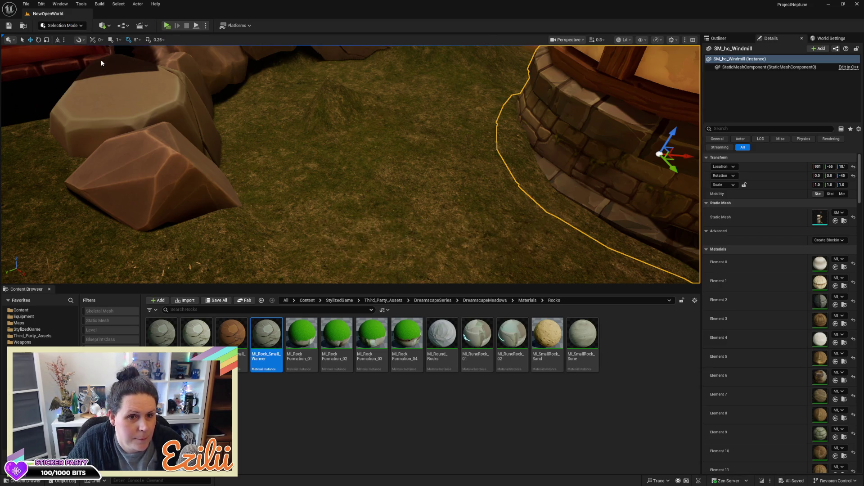
{"action": "key", "text": "shift+2"}
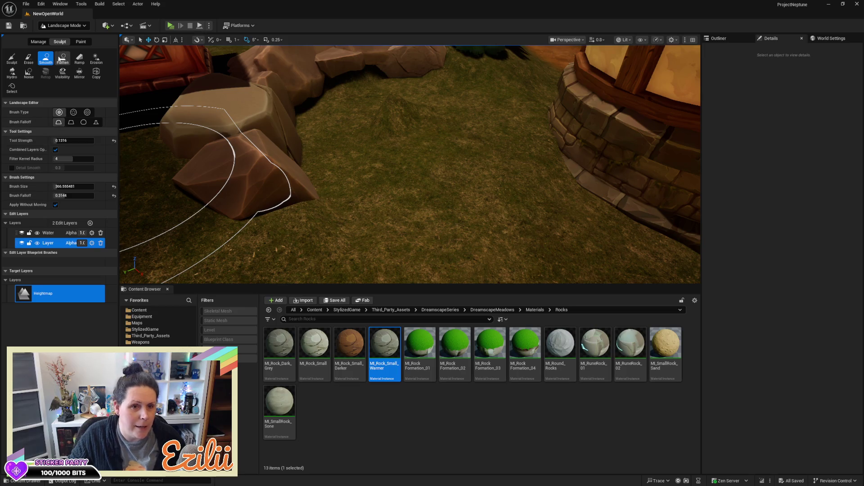
Step: Flatten the grass mound beside the tower with the Flatten sculpt tool
{"action": "left_click", "coordinate": [62, 58]}
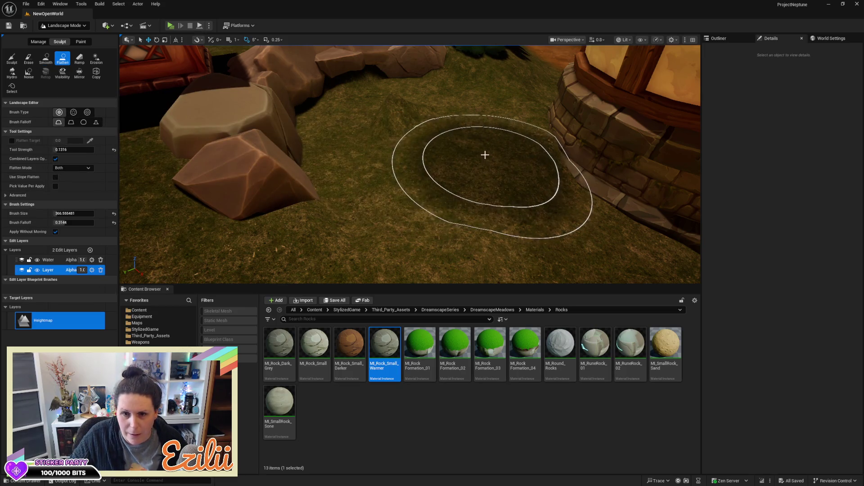
{"action": "mouse_move", "coordinate": [439, 133]}
{"action": "left_mouse_down"}
{"action": "mouse_move", "coordinate": [419, 131]}
{"action": "mouse_move", "coordinate": [437, 134]}
{"action": "mouse_move", "coordinate": [446, 123]}
{"action": "mouse_move", "coordinate": [384, 114]}
{"action": "left_mouse_up"}
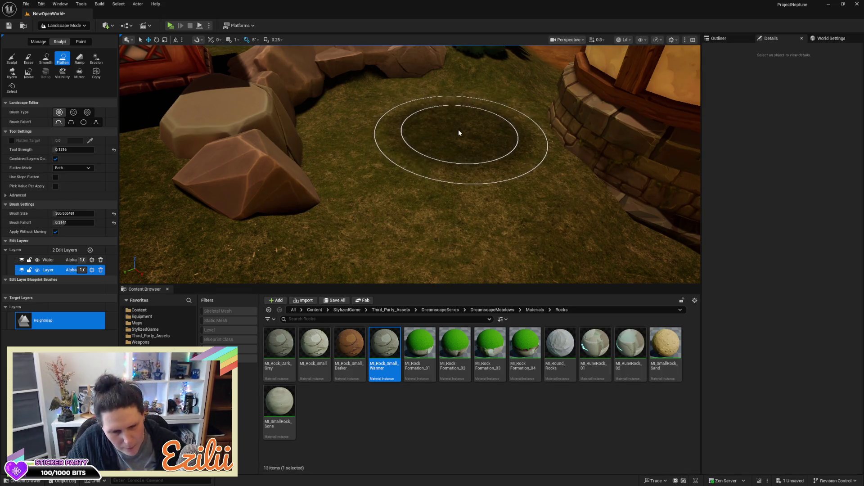
{"action": "scroll", "coordinate": [459, 131], "scroll_direction": "up", "scroll_amount": 5}
{"action": "key", "text": "w"}
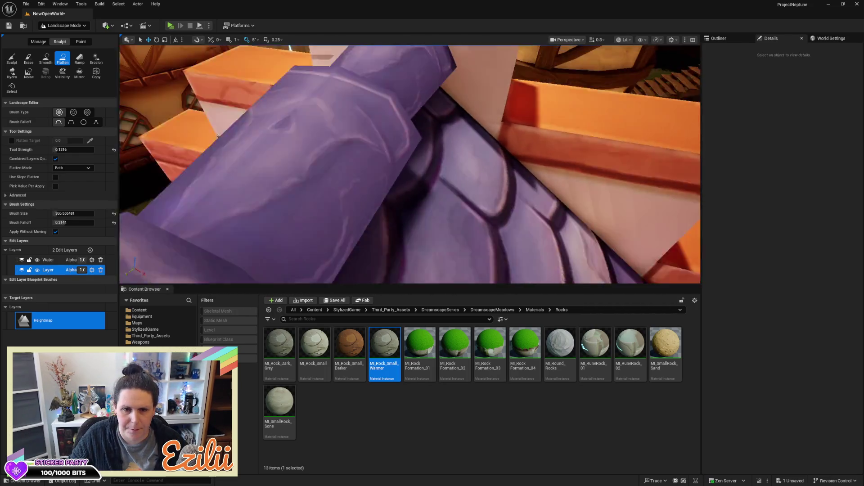
{"action": "key", "text": "s"}
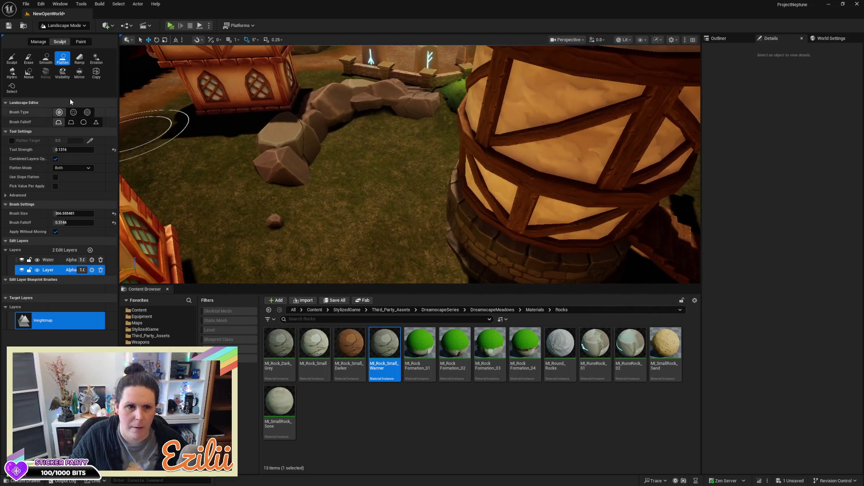
Step: Save the level, return to Selection Mode, and focus the view on the windmill tower
{"action": "key", "text": "ctrl+s"}
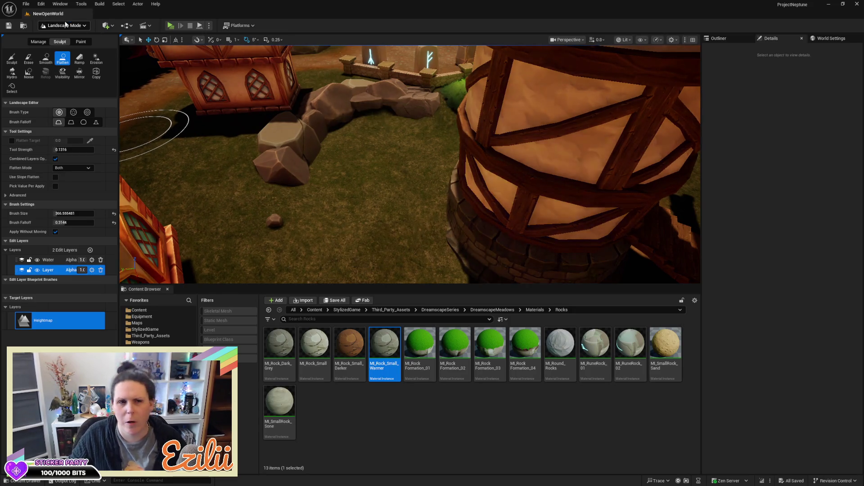
{"action": "left_click", "coordinate": [66, 25]}
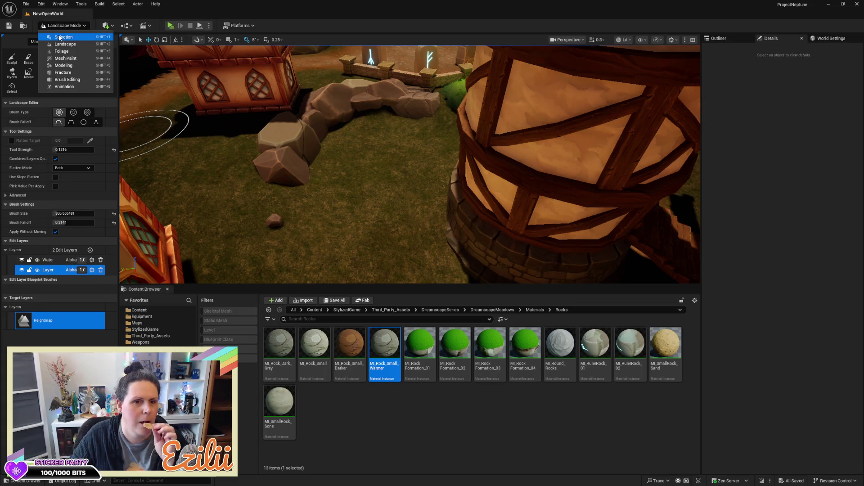
{"action": "left_click", "coordinate": [60, 37]}
{"action": "left_click", "coordinate": [433, 199]}
{"action": "key", "text": "f"}
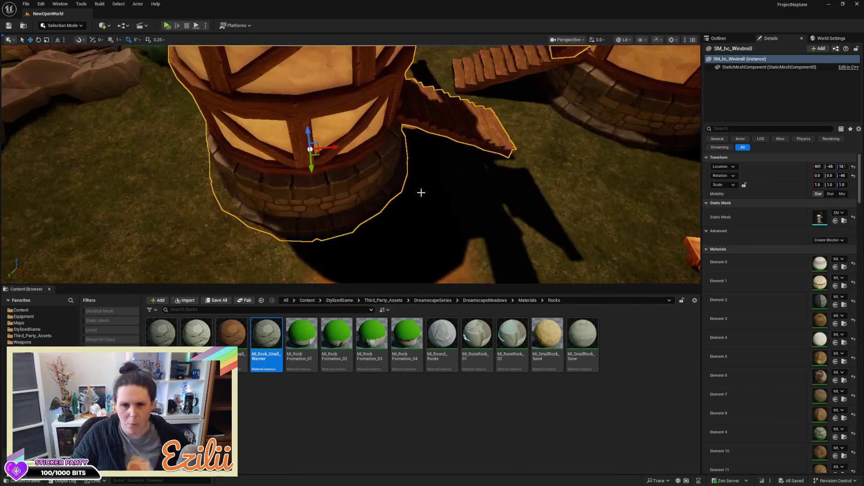
Step: Drag the windmill tower from about 826, 104 to 821, 146, then orbit back to check it
{"action": "left_click_drag", "start_coordinate": [311, 148], "coordinate": [118, 186]}
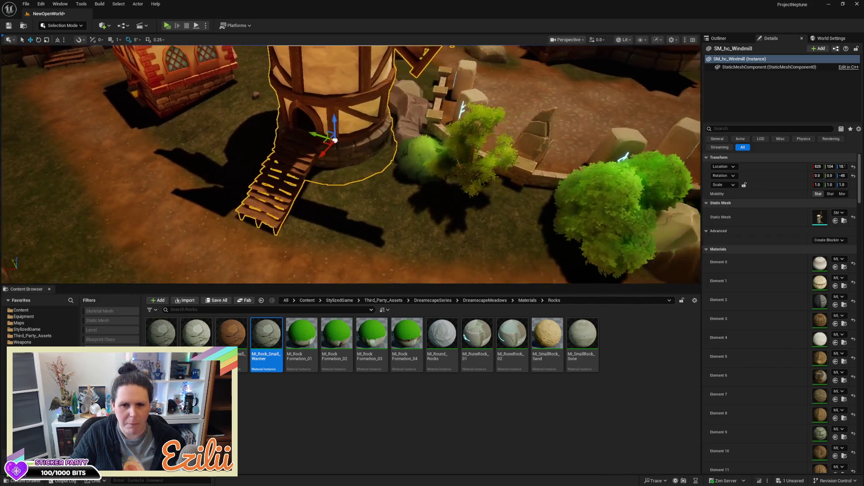
{"action": "left_click_drag", "start_coordinate": [351, 162], "coordinate": [207, 169]}
{"action": "scroll", "coordinate": [247, 201], "scroll_direction": "up", "scroll_amount": 5}
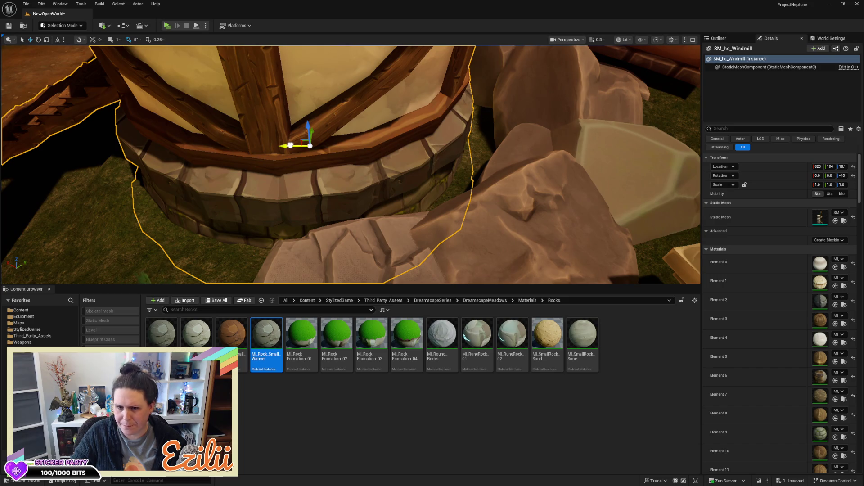
{"action": "mouse_move", "coordinate": [402, 184]}
{"action": "left_mouse_down"}
{"action": "mouse_move", "coordinate": [168, 184]}
{"action": "mouse_move", "coordinate": [368, 279]}
{"action": "left_mouse_up"}
Step: Place an SM_RockLarge_02 rock by the tower, turn it and sink it into the ground
{"action": "left_click", "coordinate": [407, 148]}
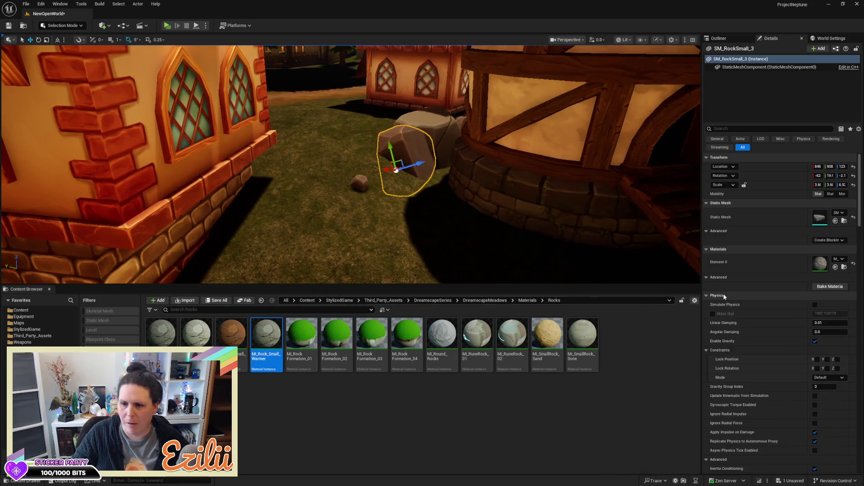
{"action": "left_click", "coordinate": [844, 220]}
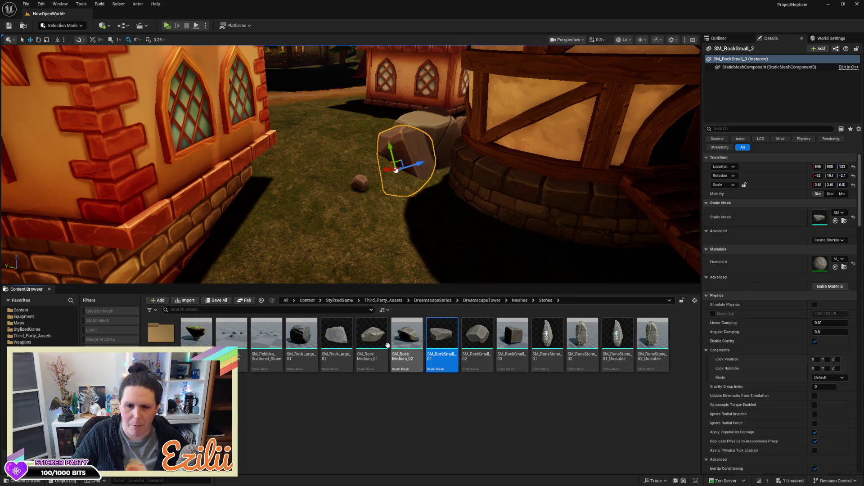
{"action": "mouse_move", "coordinate": [341, 347]}
{"action": "mouse_move", "coordinate": [340, 347]}
{"action": "left_mouse_down"}
{"action": "mouse_move", "coordinate": [371, 231]}
{"action": "mouse_move", "coordinate": [399, 204]}
{"action": "left_mouse_up"}
{"action": "mouse_move", "coordinate": [377, 233]}
{"action": "left_mouse_down"}
{"action": "mouse_move", "coordinate": [439, 223]}
{"action": "mouse_move", "coordinate": [418, 203]}
{"action": "mouse_move", "coordinate": [367, 203]}
{"action": "mouse_move", "coordinate": [404, 238]}
{"action": "left_mouse_up"}
{"action": "mouse_move", "coordinate": [400, 197]}
{"action": "left_mouse_down"}
{"action": "mouse_move", "coordinate": [394, 263]}
{"action": "mouse_move", "coordinate": [393, 218]}
{"action": "mouse_move", "coordinate": [369, 210]}
{"action": "mouse_move", "coordinate": [380, 210]}
{"action": "left_mouse_up"}
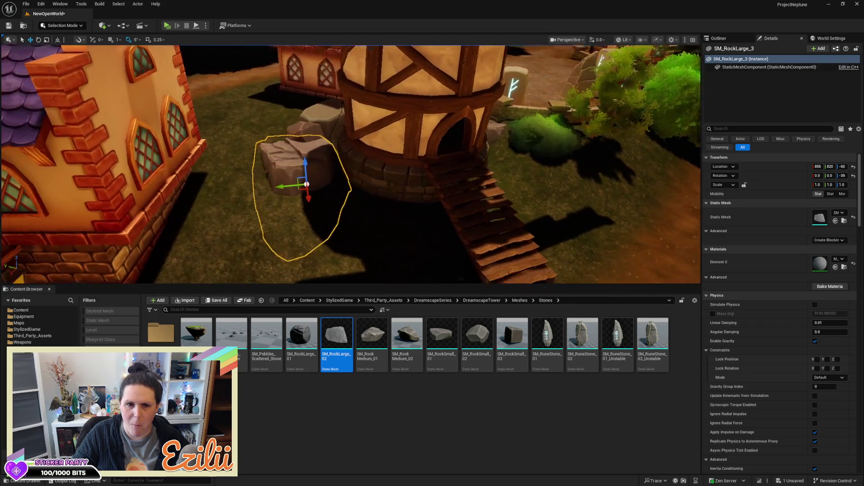
Step: Reposition the large rock so it sits right beside the tower
{"action": "scroll", "coordinate": [410, 229], "scroll_direction": "up", "scroll_amount": 5}
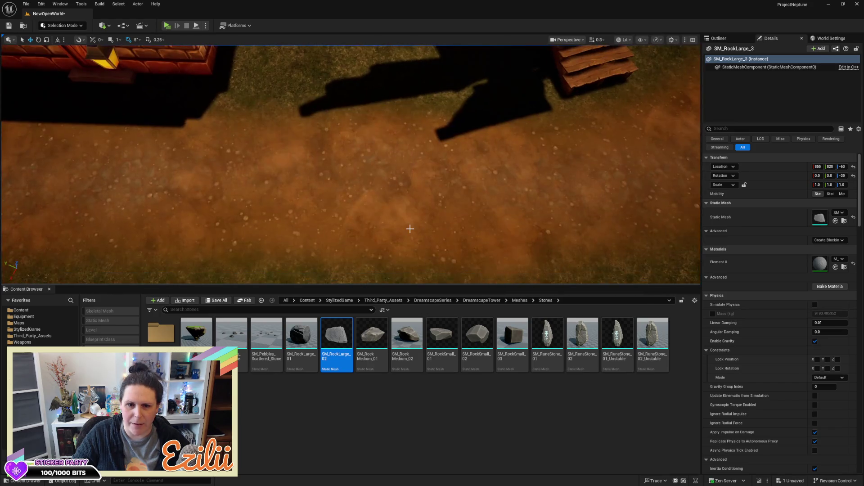
{"action": "key", "text": "f"}
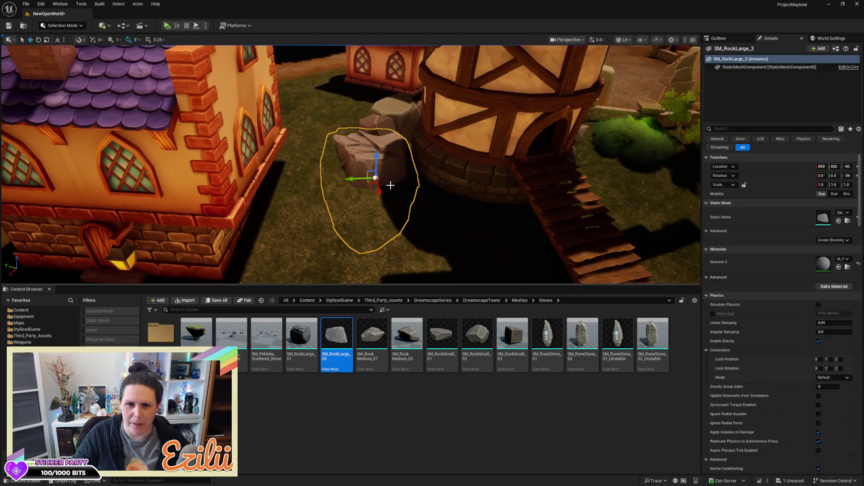
{"action": "left_click_drag", "start_coordinate": [380, 191], "coordinate": [399, 269]}
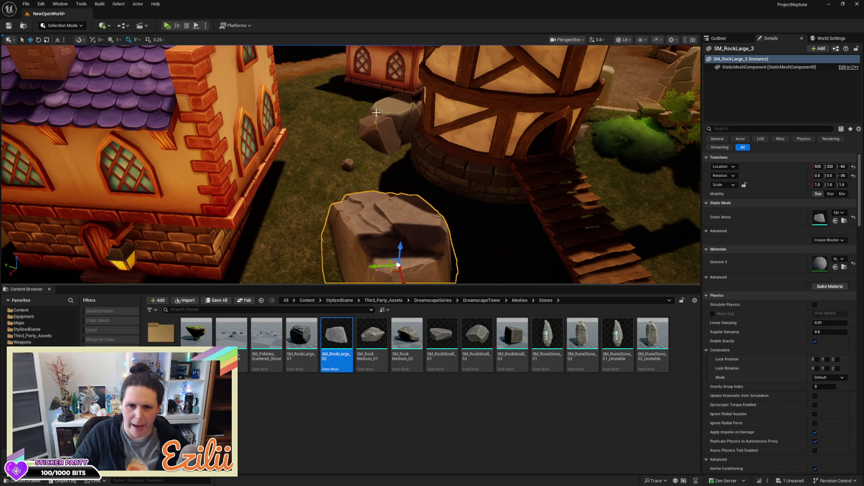
{"action": "left_click", "coordinate": [351, 164]}
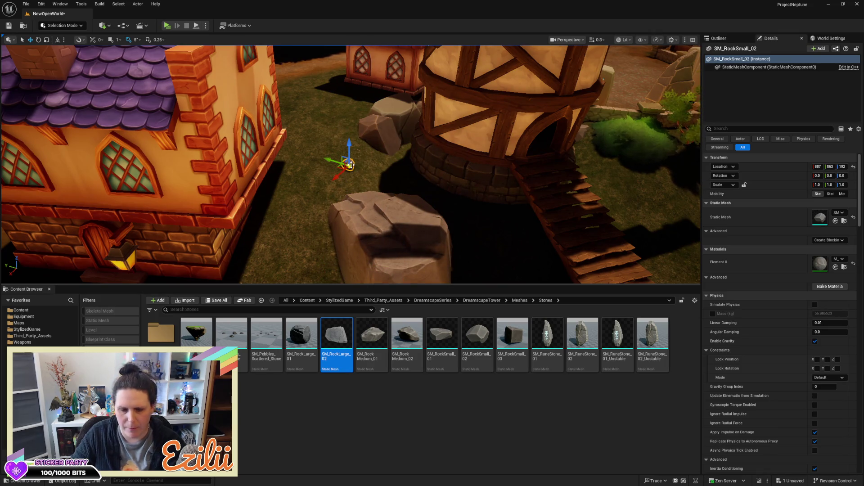
{"action": "key", "text": "Escape"}
{"action": "left_click", "coordinate": [395, 241]}
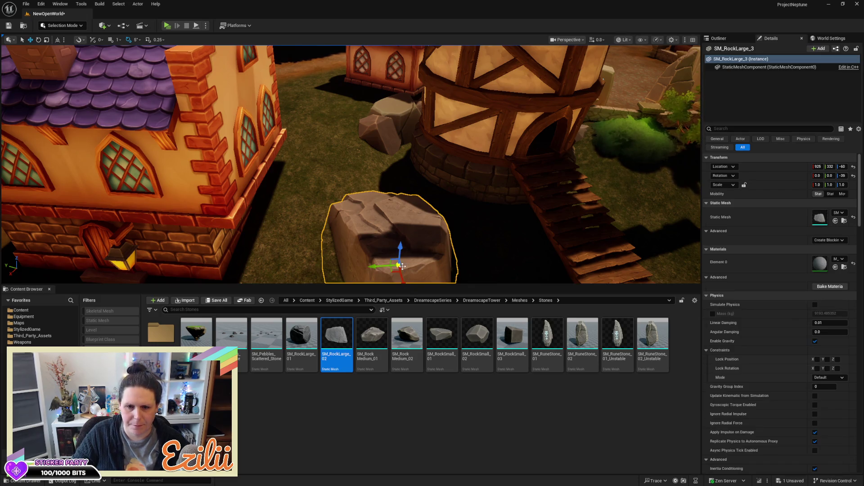
{"action": "mouse_move", "coordinate": [401, 274]}
{"action": "left_mouse_down"}
{"action": "mouse_move", "coordinate": [390, 246]}
{"action": "mouse_move", "coordinate": [386, 176]}
{"action": "mouse_move", "coordinate": [386, 197]}
{"action": "mouse_move", "coordinate": [411, 235]}
{"action": "left_mouse_up"}
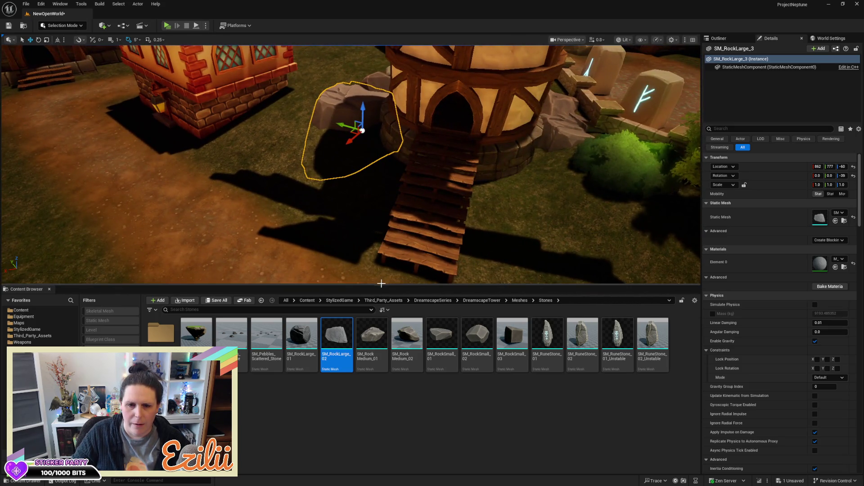
Step: Enlarge the viewport and move the SM_Bush_Medium_2 bush beside the large rock
{"action": "left_click_drag", "start_coordinate": [382, 284], "coordinate": [378, 423]}
{"action": "left_click", "coordinate": [588, 244]}
{"action": "mouse_move", "coordinate": [588, 244]}
{"action": "left_mouse_down"}
{"action": "mouse_move", "coordinate": [361, 201]}
{"action": "mouse_move", "coordinate": [378, 189]}
{"action": "mouse_move", "coordinate": [342, 171]}
{"action": "mouse_move", "coordinate": [370, 171]}
{"action": "mouse_move", "coordinate": [306, 176]}
{"action": "left_mouse_up"}
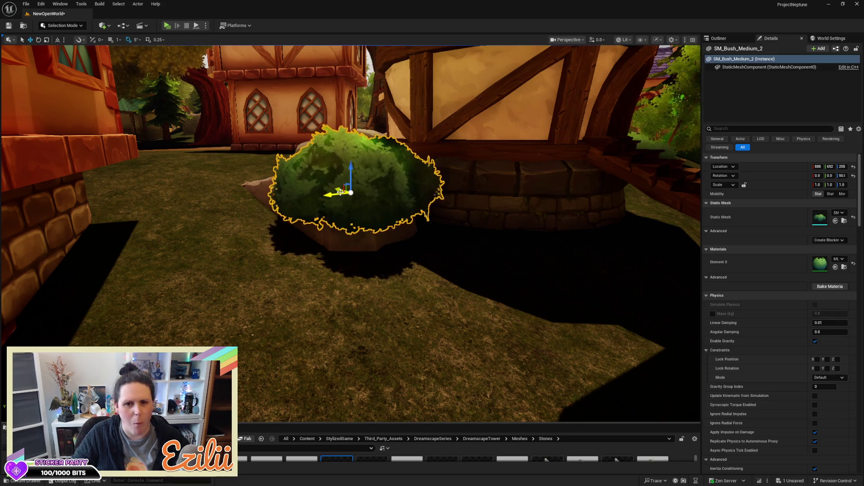
Step: Move SM_Bush_Medium_2 to about 897, 327, 78.1 against the tower's stone base and review it
{"action": "mouse_move", "coordinate": [334, 189]}
{"action": "left_mouse_down"}
{"action": "mouse_move", "coordinate": [390, 192]}
{"action": "mouse_move", "coordinate": [400, 260]}
{"action": "left_mouse_up"}
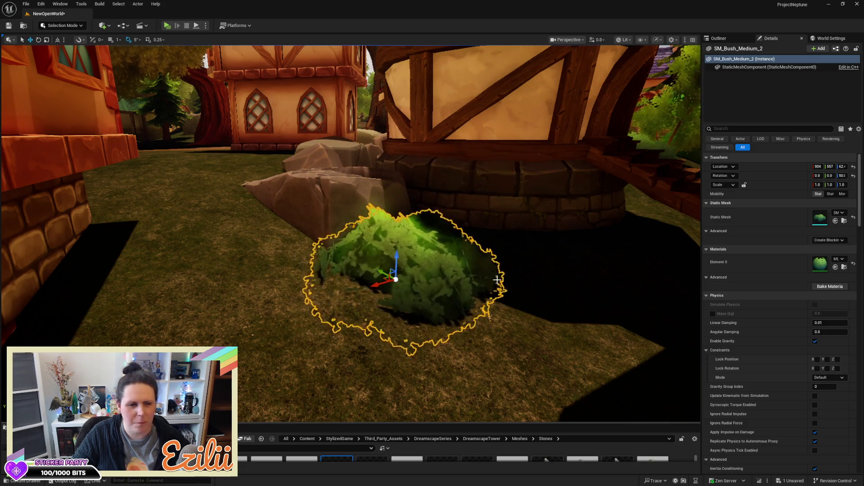
{"action": "mouse_move", "coordinate": [492, 284]}
{"action": "left_mouse_down"}
{"action": "mouse_move", "coordinate": [450, 243]}
{"action": "mouse_move", "coordinate": [373, 209]}
{"action": "left_mouse_up"}
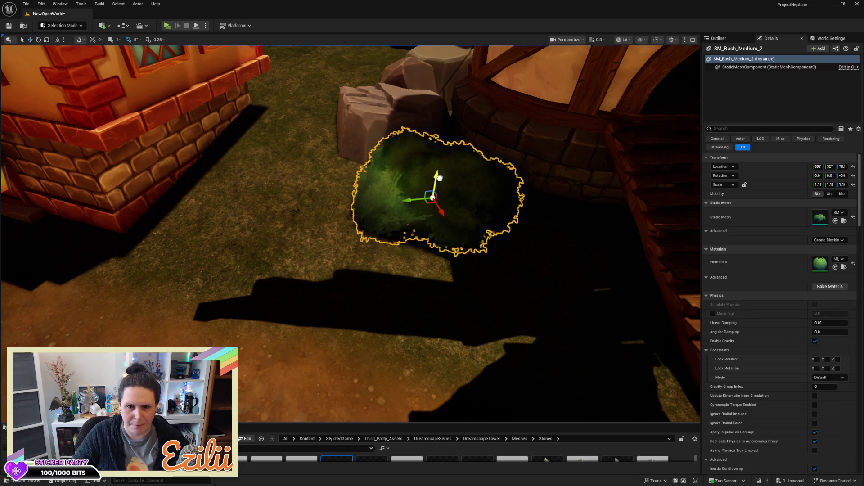
{"action": "left_click_drag", "start_coordinate": [439, 178], "coordinate": [439, 223]}
{"action": "left_click_drag", "start_coordinate": [558, 154], "coordinate": [591, 154]}
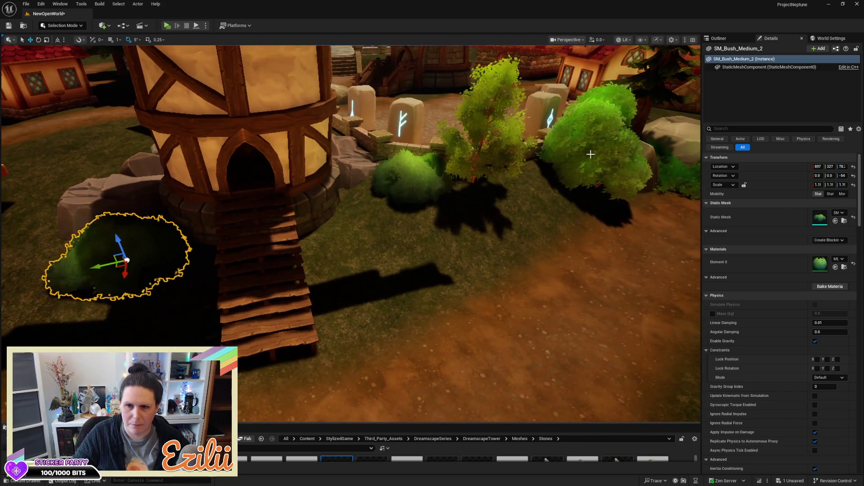
{"action": "left_click", "coordinate": [591, 155]}
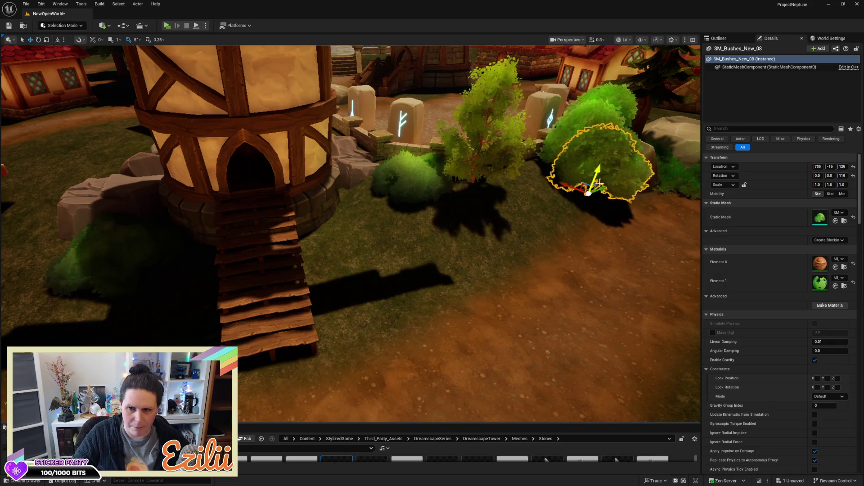
Step: Alt-drag a copy of SM_Bushes_New_08 over to the house corner beside the tower
{"action": "mouse_move", "coordinate": [601, 186]}
{"action": "left_mouse_down"}
{"action": "mouse_move", "coordinate": [234, 315]}
{"action": "mouse_move", "coordinate": [148, 331]}
{"action": "left_mouse_up"}
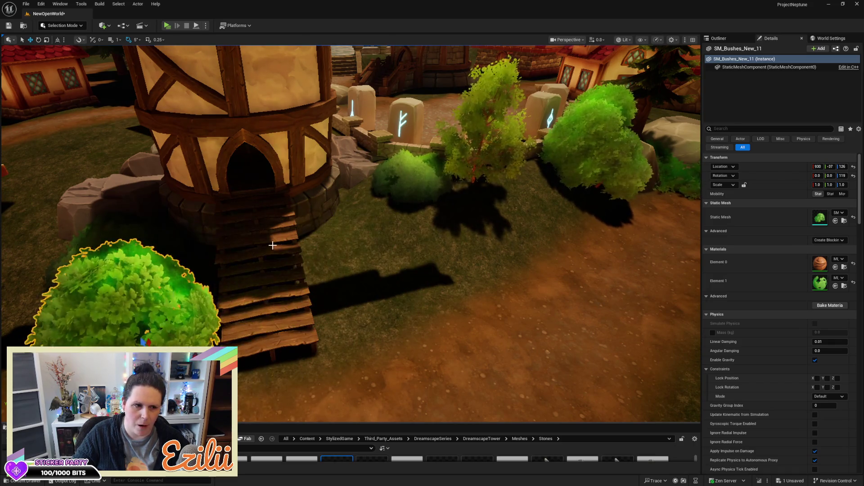
{"action": "key", "text": "f"}
{"action": "left_click_drag", "start_coordinate": [273, 245], "coordinate": [273, 245]}
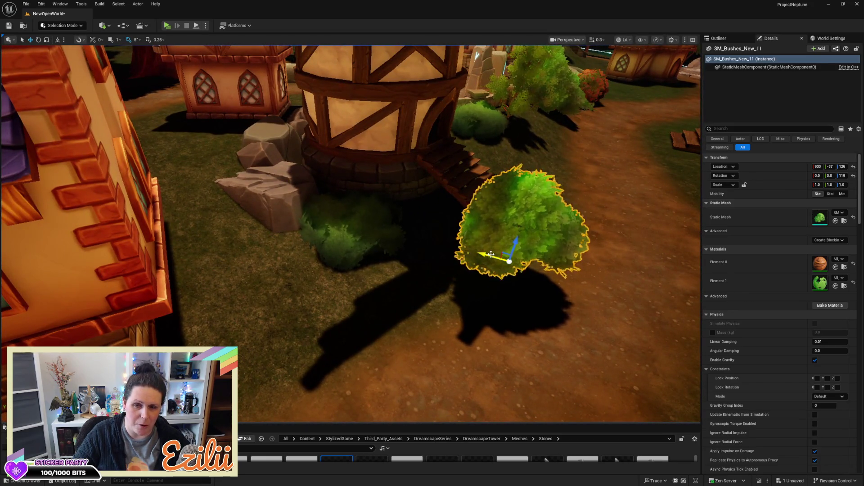
{"action": "left_click_drag", "start_coordinate": [491, 254], "coordinate": [323, 249]}
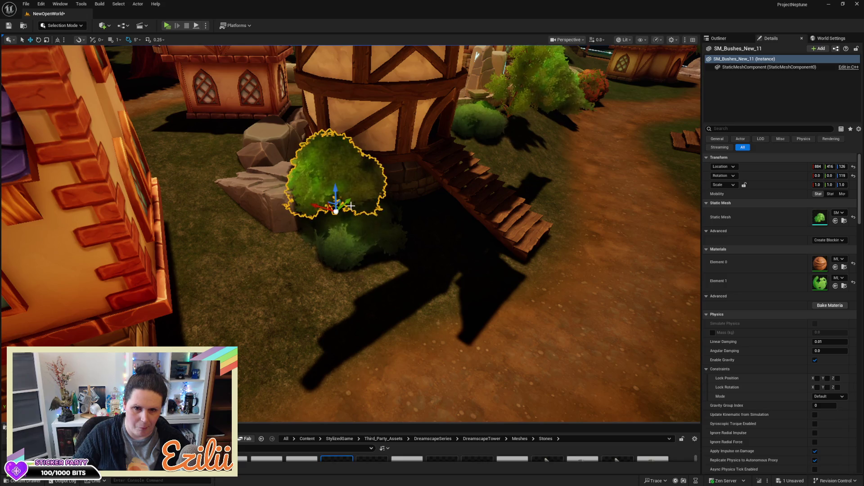
{"action": "left_click_drag", "start_coordinate": [273, 245], "coordinate": [273, 244]}
{"action": "key", "text": "f"}
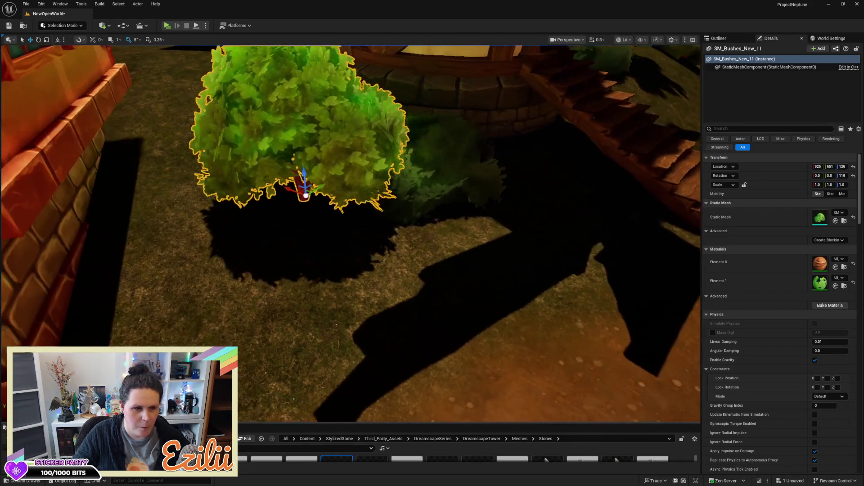
{"action": "left_click_drag", "start_coordinate": [342, 273], "coordinate": [342, 273]}
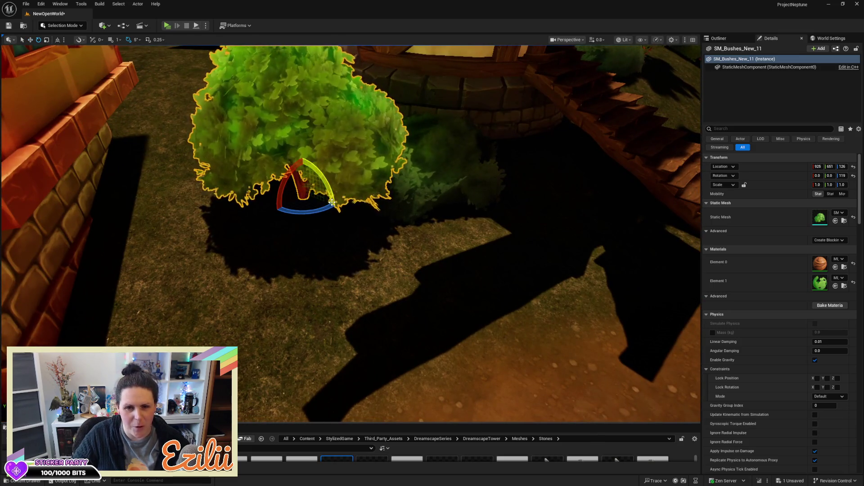
Step: Turn the copied bush around and nudge it into place left of the tower stairs
{"action": "mouse_move", "coordinate": [327, 179]}
{"action": "left_mouse_down"}
{"action": "mouse_move", "coordinate": [344, 201]}
{"action": "mouse_move", "coordinate": [371, 194]}
{"action": "left_mouse_up"}
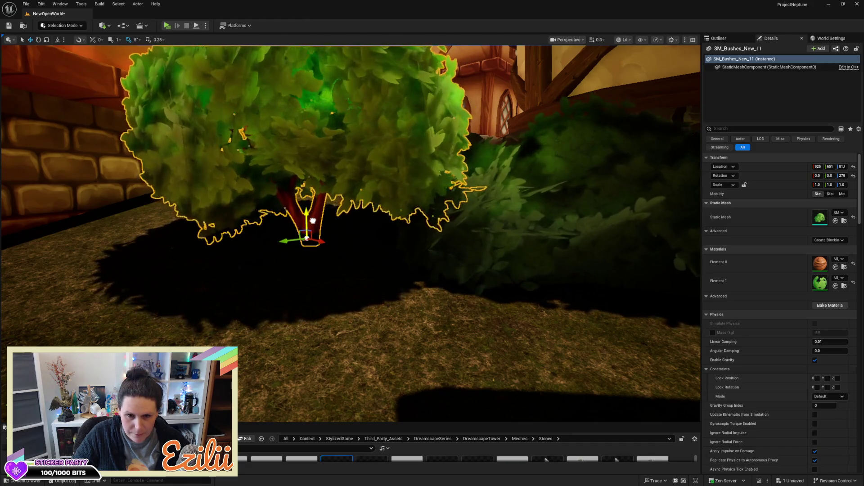
{"action": "left_click_drag", "start_coordinate": [297, 242], "coordinate": [377, 237]}
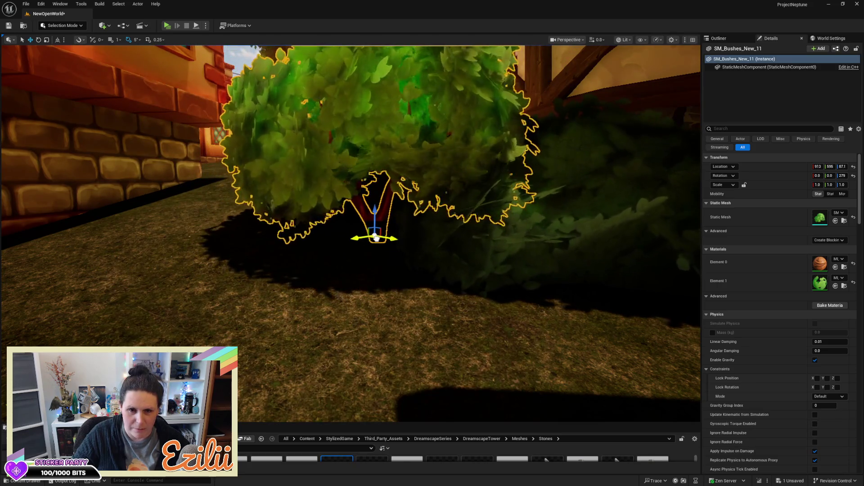
{"action": "scroll", "coordinate": [377, 238], "scroll_direction": "down", "scroll_amount": 10}
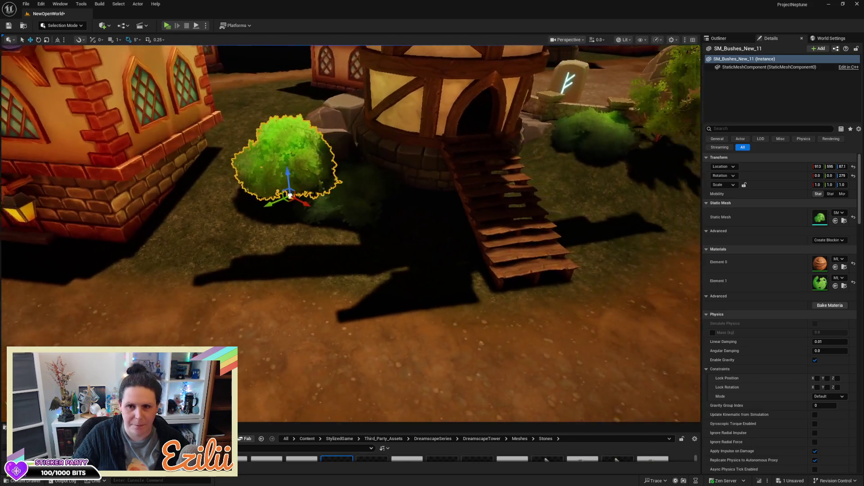
{"action": "mouse_move", "coordinate": [343, 229]}
{"action": "left_mouse_down"}
{"action": "mouse_move", "coordinate": [333, 225]}
{"action": "mouse_move", "coordinate": [351, 227]}
{"action": "mouse_move", "coordinate": [344, 229]}
{"action": "left_mouse_up"}
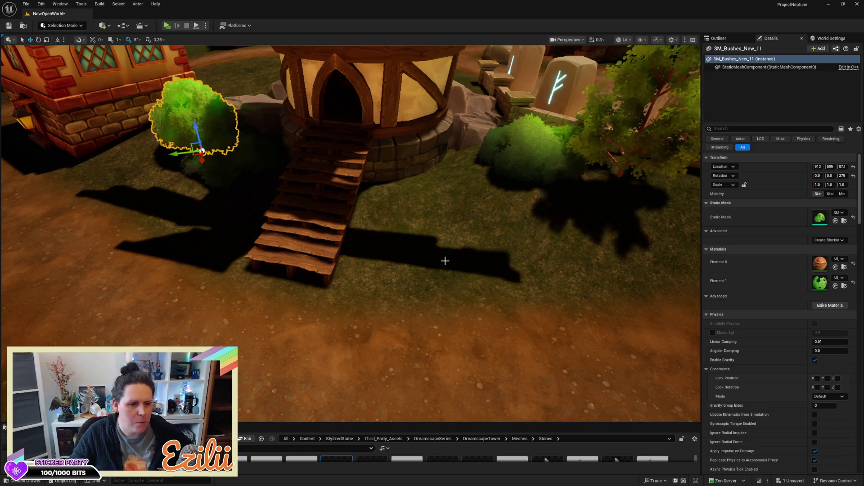
Step: Rotate SM_Bushes_New_11 about 50 degrees further on Z, to 188, beside the house stairs
{"action": "key", "text": "a"}
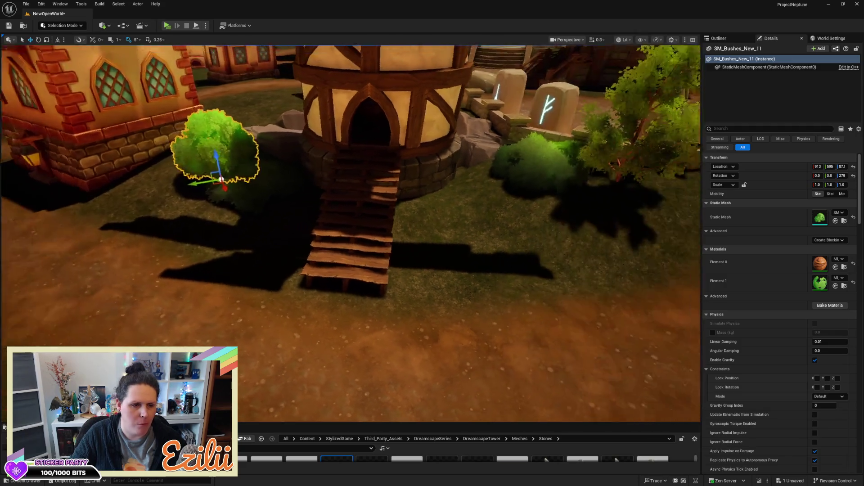
{"action": "key", "text": "d"}
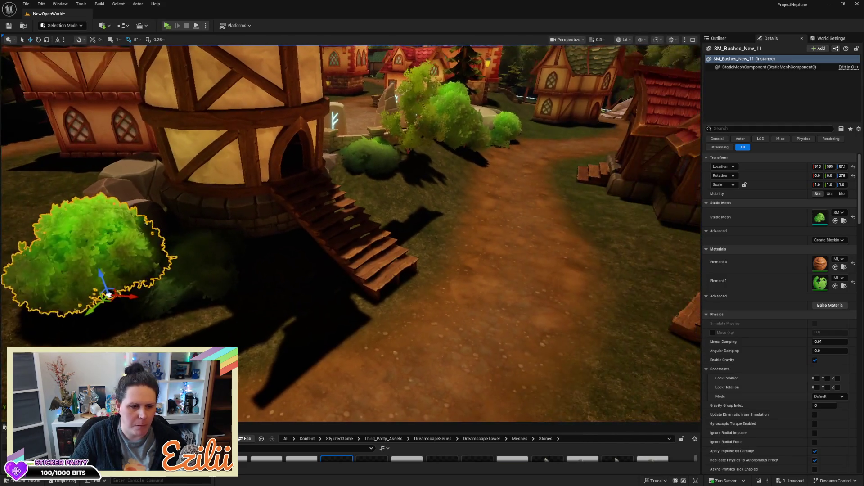
{"action": "key", "text": "d"}
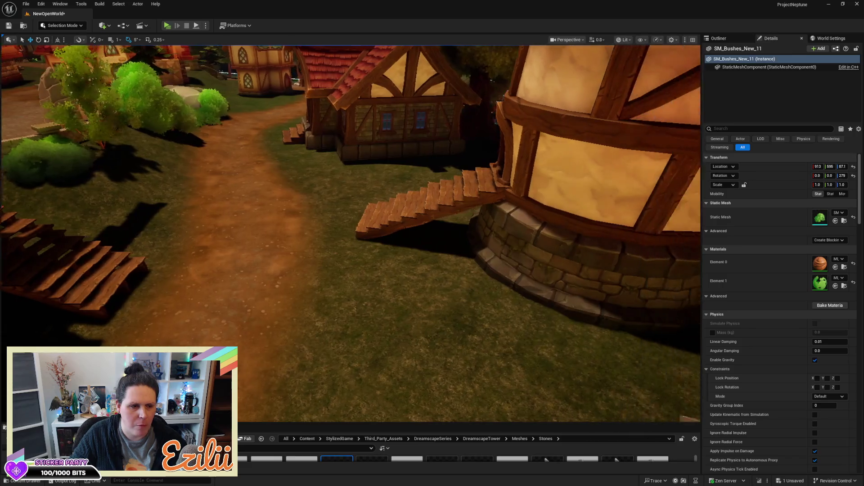
{"action": "key", "text": "a"}
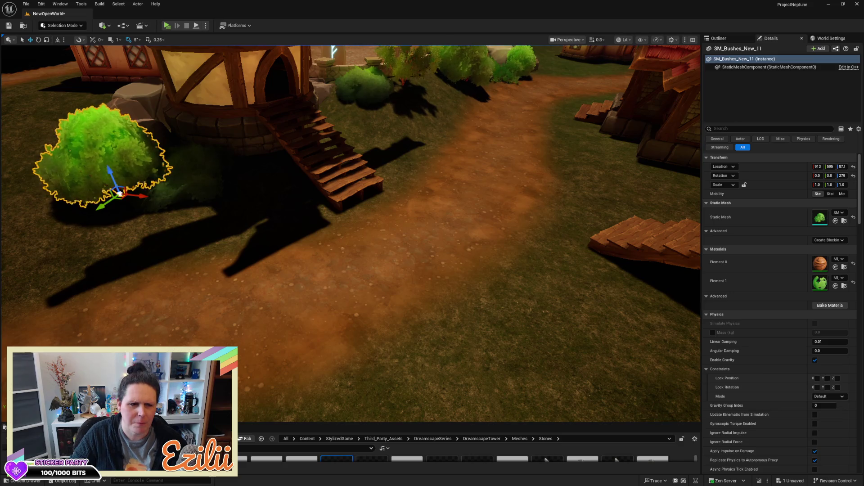
{"action": "key", "text": "a"}
{"action": "key", "text": "w"}
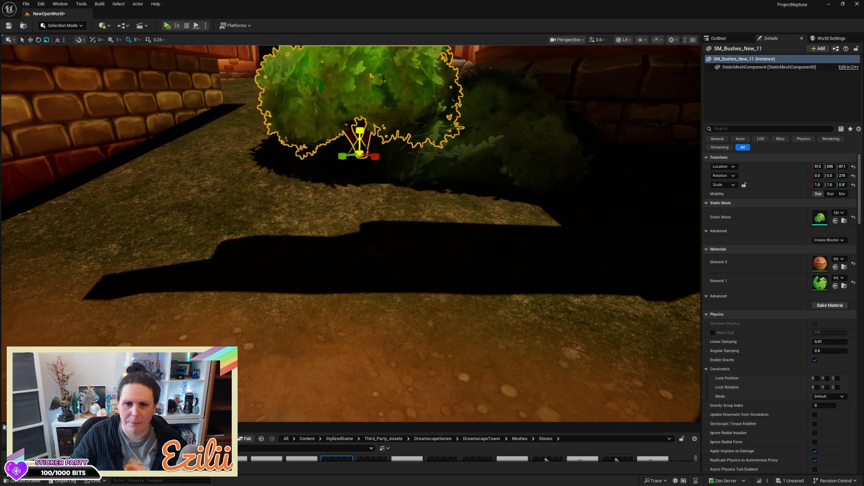
{"action": "key", "text": "s"}
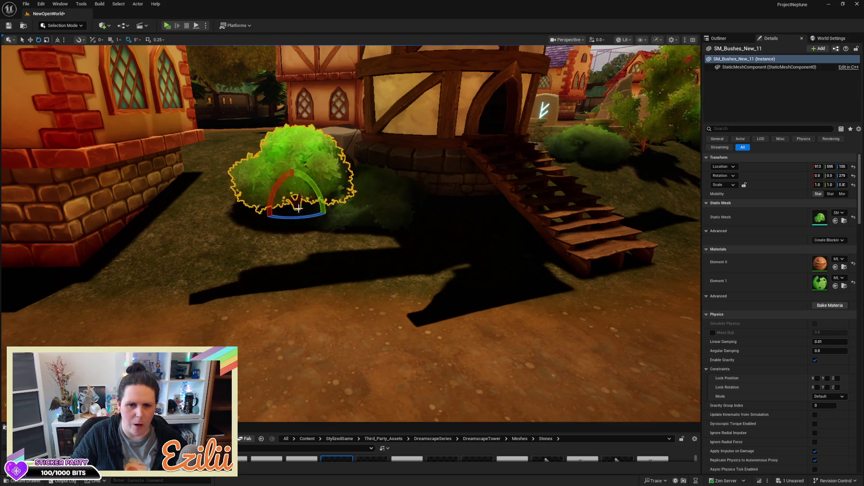
{"action": "left_click_drag", "start_coordinate": [335, 208], "coordinate": [326, 201]}
{"action": "mouse_move", "coordinate": [314, 251]}
{"action": "left_mouse_down"}
{"action": "mouse_move", "coordinate": [315, 212]}
{"action": "mouse_move", "coordinate": [345, 198]}
{"action": "mouse_move", "coordinate": [318, 189]}
{"action": "mouse_move", "coordinate": [342, 225]}
{"action": "mouse_move", "coordinate": [324, 245]}
{"action": "left_mouse_up"}
Step: Turn SM_Bush_Medium_3 about 30 degrees and stretch it taller along Z
{"action": "left_click", "coordinate": [396, 84]}
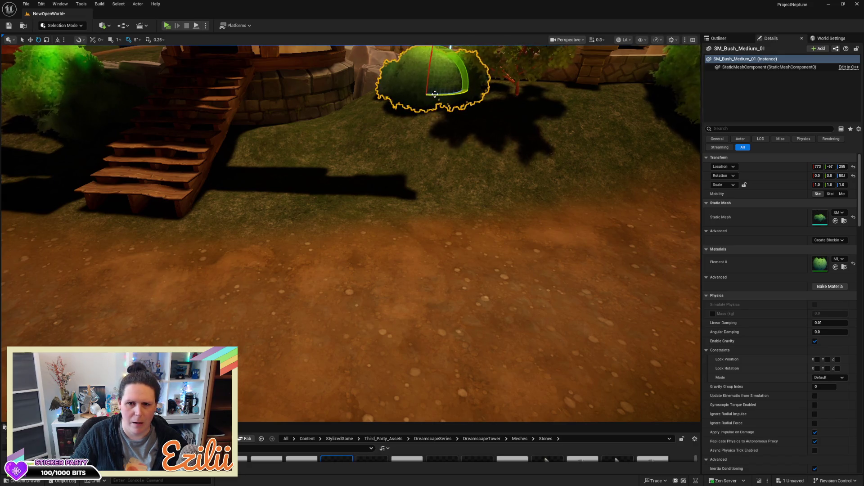
{"action": "left_click", "coordinate": [450, 49]}
{"action": "mouse_move", "coordinate": [450, 49]}
{"action": "left_mouse_down"}
{"action": "mouse_move", "coordinate": [405, 153]}
{"action": "mouse_move", "coordinate": [276, 118]}
{"action": "mouse_move", "coordinate": [270, 225]}
{"action": "mouse_move", "coordinate": [125, 238]}
{"action": "mouse_move", "coordinate": [284, 209]}
{"action": "mouse_move", "coordinate": [211, 225]}
{"action": "mouse_move", "coordinate": [257, 201]}
{"action": "mouse_move", "coordinate": [318, 193]}
{"action": "mouse_move", "coordinate": [306, 171]}
{"action": "mouse_move", "coordinate": [320, 158]}
{"action": "left_mouse_up"}
{"action": "scroll", "coordinate": [363, 171], "scroll_direction": "up", "scroll_amount": 4}
{"action": "key", "text": "e"}
{"action": "mouse_move", "coordinate": [399, 233]}
{"action": "left_mouse_down"}
{"action": "mouse_move", "coordinate": [378, 235]}
{"action": "mouse_move", "coordinate": [360, 171]}
{"action": "mouse_move", "coordinate": [360, 202]}
{"action": "left_mouse_up"}
{"action": "key", "text": "f"}
{"action": "key", "text": "r"}
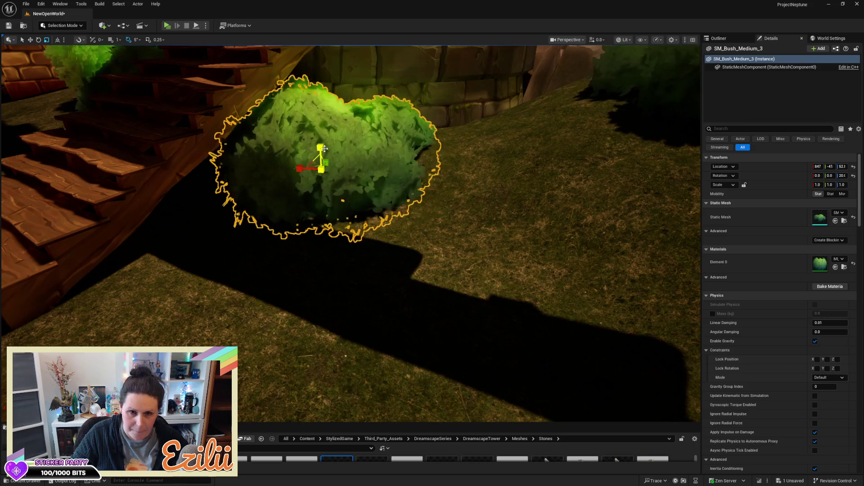
{"action": "left_click_drag", "start_coordinate": [324, 147], "coordinate": [325, 137]}
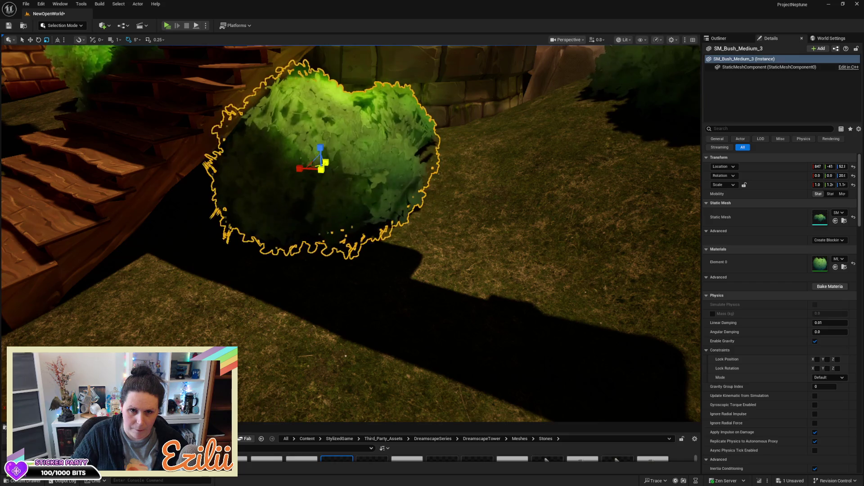
{"action": "scroll", "coordinate": [375, 189], "scroll_direction": "down", "scroll_amount": 6}
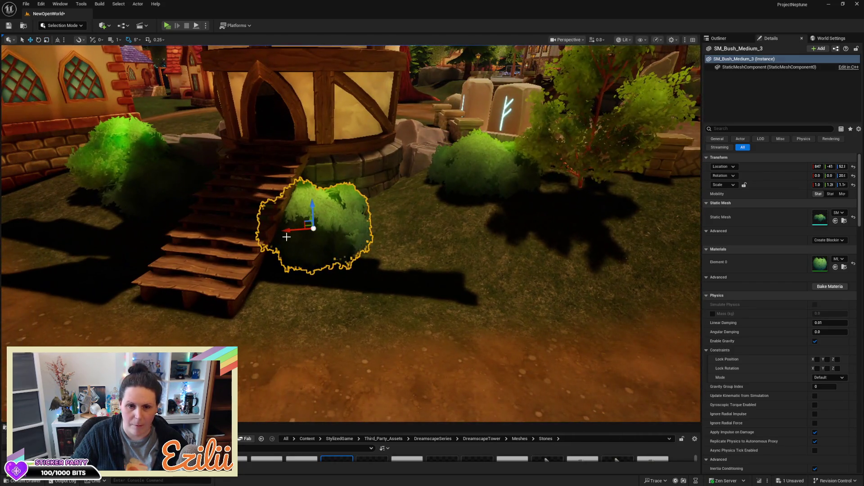
Step: Alt-drag a copy of the bush along the house's stone base, then review the row from above
{"action": "key", "text": "w"}
{"action": "mouse_move", "coordinate": [313, 231]}
{"action": "left_mouse_down"}
{"action": "mouse_move", "coordinate": [388, 233]}
{"action": "mouse_move", "coordinate": [441, 217]}
{"action": "mouse_move", "coordinate": [430, 214]}
{"action": "left_mouse_up"}
{"action": "key", "text": "e"}
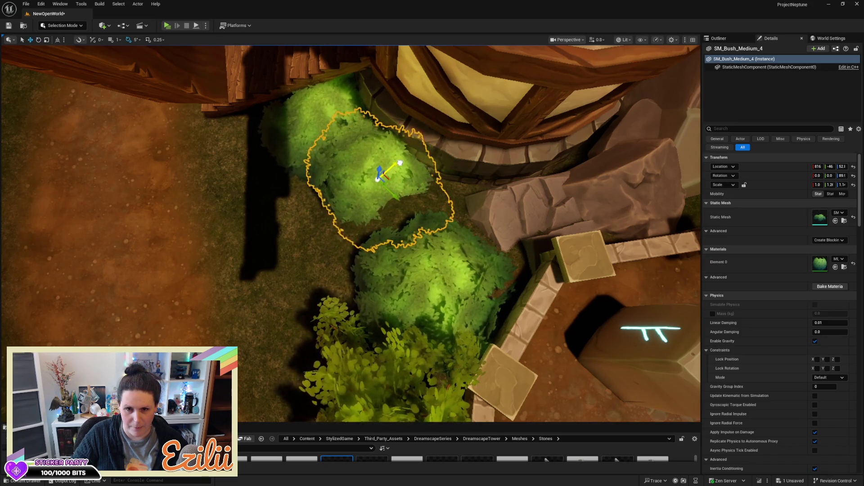
{"action": "mouse_move", "coordinate": [406, 166]}
{"action": "left_mouse_down"}
{"action": "mouse_move", "coordinate": [406, 221]}
{"action": "mouse_move", "coordinate": [408, 170]}
{"action": "left_mouse_up"}
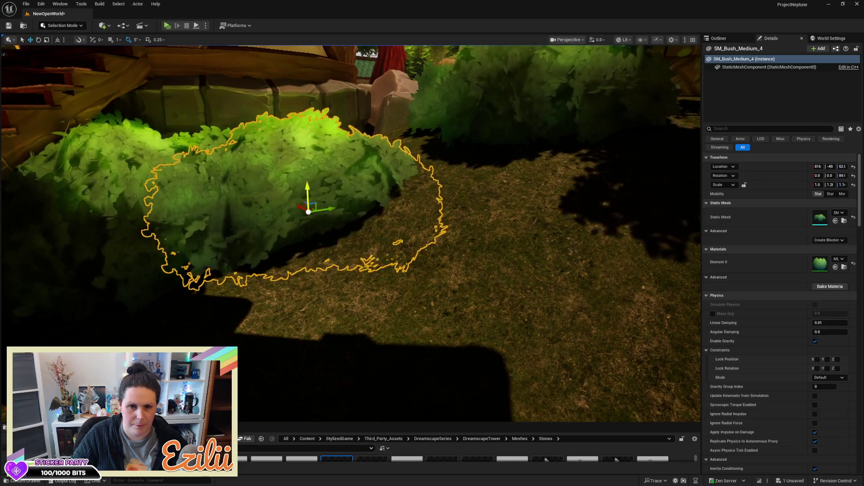
{"action": "mouse_move", "coordinate": [311, 162]}
{"action": "left_mouse_down"}
{"action": "mouse_move", "coordinate": [297, 212]}
{"action": "mouse_move", "coordinate": [426, 134]}
{"action": "left_mouse_up"}
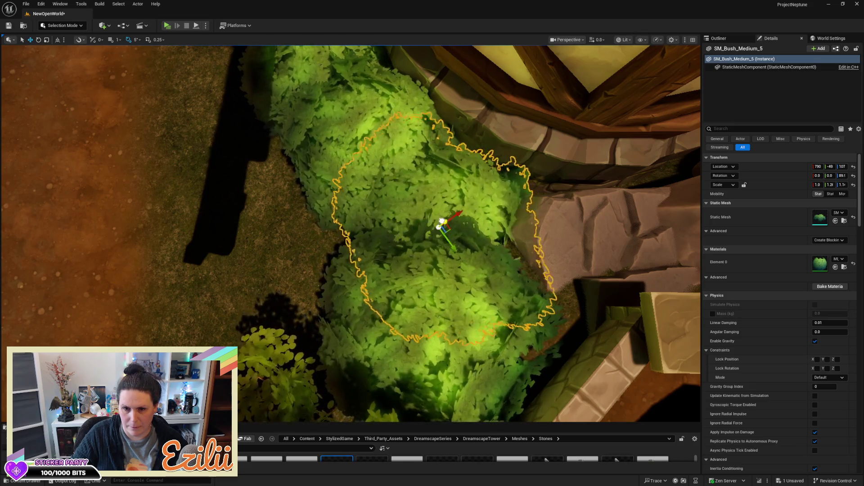
{"action": "left_click_drag", "start_coordinate": [445, 216], "coordinate": [446, 153]}
{"action": "mouse_move", "coordinate": [448, 187]}
{"action": "left_mouse_down"}
{"action": "mouse_move", "coordinate": [448, 153]}
{"action": "mouse_move", "coordinate": [369, 164]}
{"action": "left_mouse_up"}
Step: Move SM_Bushes_New_4 left beside the big rock and tilt it slightly
{"action": "left_click", "coordinate": [566, 309]}
{"action": "left_click", "coordinate": [333, 202]}
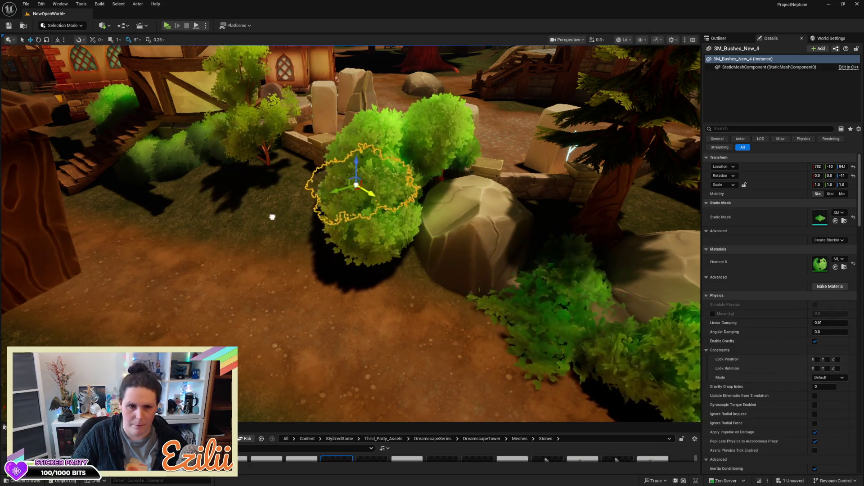
{"action": "mouse_move", "coordinate": [266, 207]}
{"action": "left_mouse_down"}
{"action": "mouse_move", "coordinate": [199, 221]}
{"action": "mouse_move", "coordinate": [221, 216]}
{"action": "mouse_move", "coordinate": [198, 211]}
{"action": "mouse_move", "coordinate": [222, 216]}
{"action": "mouse_move", "coordinate": [203, 181]}
{"action": "mouse_move", "coordinate": [237, 158]}
{"action": "left_mouse_up"}
{"action": "key", "text": "f"}
{"action": "key", "text": "r"}
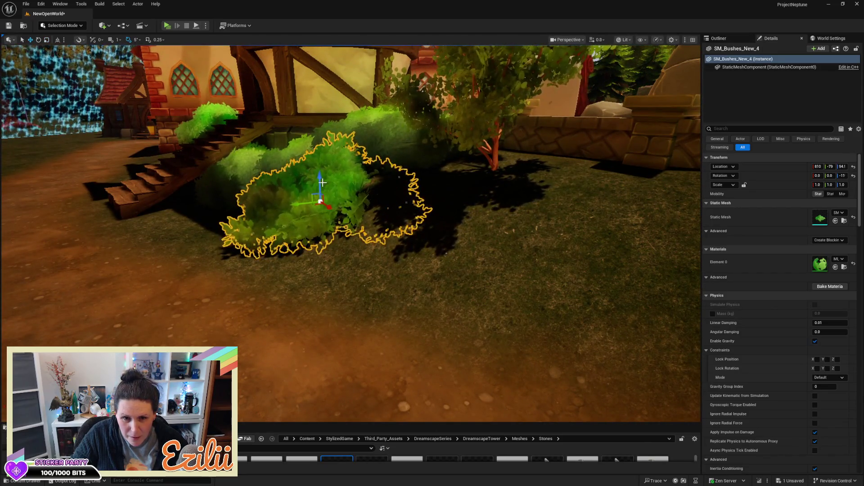
{"action": "key", "text": "e"}
{"action": "left_click_drag", "start_coordinate": [318, 138], "coordinate": [315, 133]}
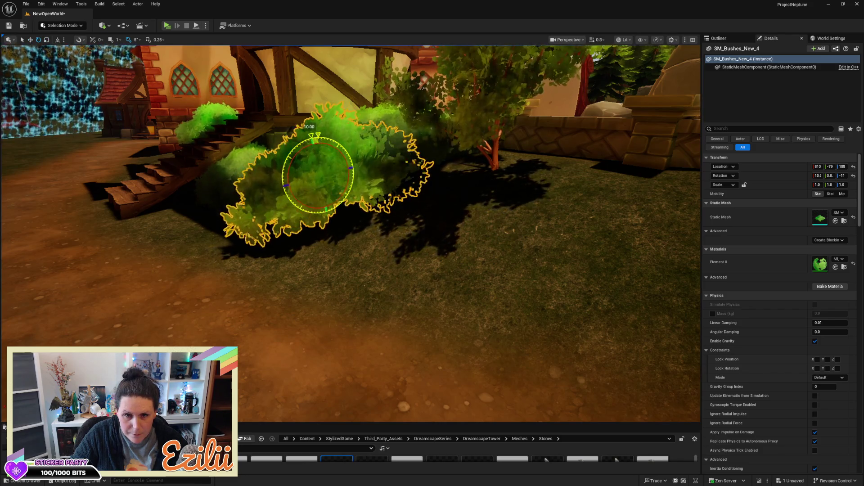
{"action": "key", "text": "w"}
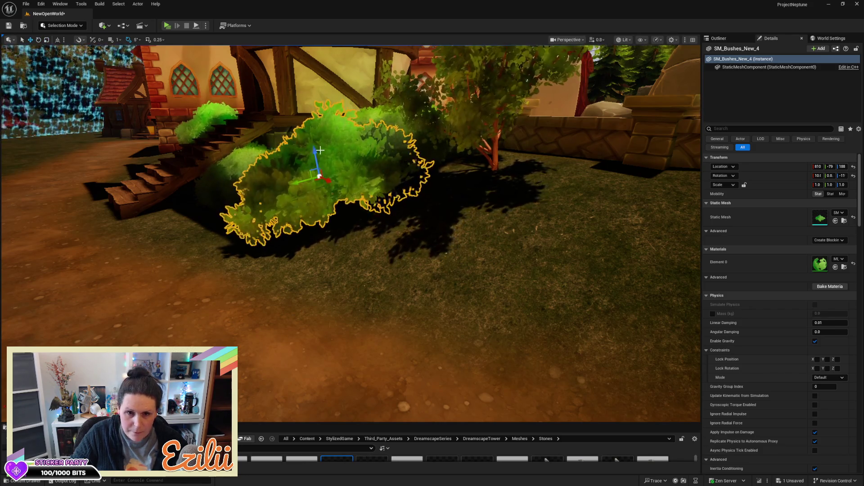
{"action": "mouse_move", "coordinate": [347, 182]}
{"action": "left_mouse_down"}
{"action": "mouse_move", "coordinate": [351, 148]}
{"action": "mouse_move", "coordinate": [370, 230]}
{"action": "left_mouse_up"}
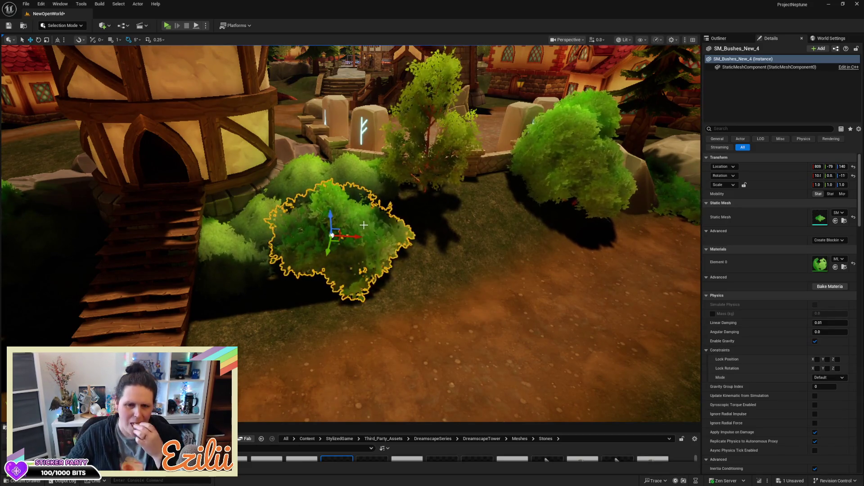
Step: Sink the SM_HazelBush_01_WIP4 hazel bush lower into the ground
{"action": "left_click", "coordinate": [426, 177]}
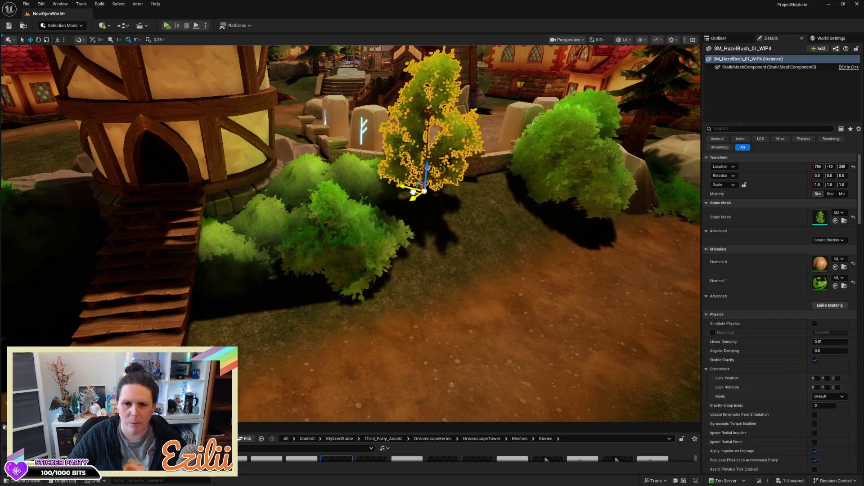
{"action": "left_click_drag", "start_coordinate": [423, 225], "coordinate": [603, 226]}
{"action": "left_click_drag", "start_coordinate": [443, 304], "coordinate": [432, 234]}
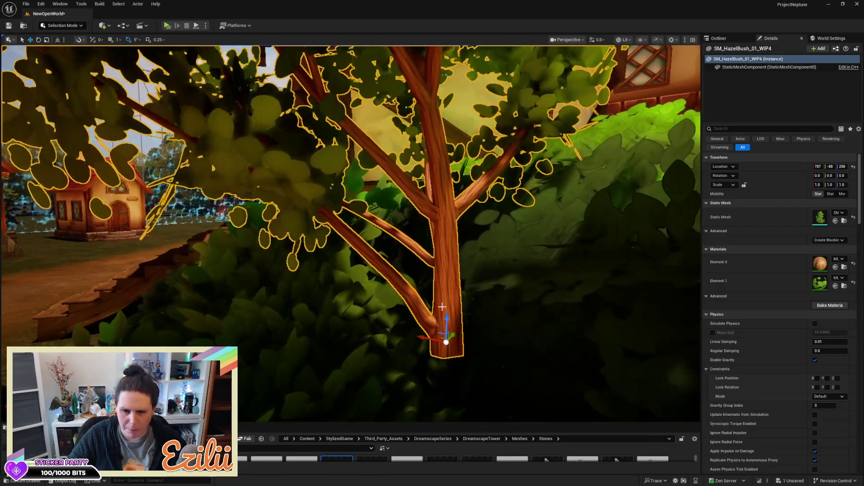
{"action": "left_click_drag", "start_coordinate": [445, 316], "coordinate": [453, 363]}
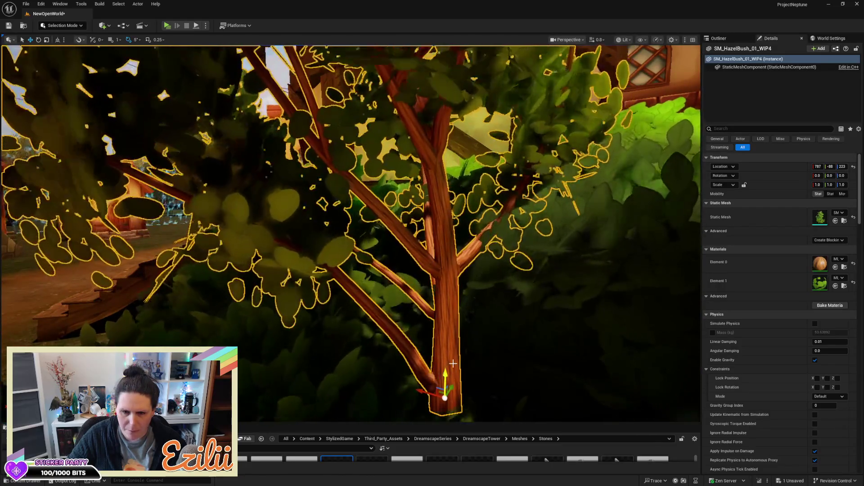
{"action": "key", "text": "f"}
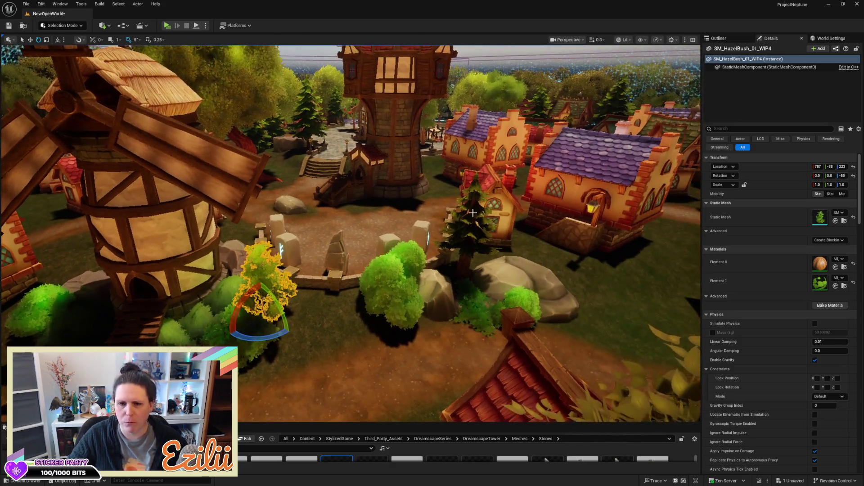
Step: Alt-drag Pine_tree_3 to create Pine_tree_4 beside the stone fence near the windmill
{"action": "left_click", "coordinate": [469, 217]}
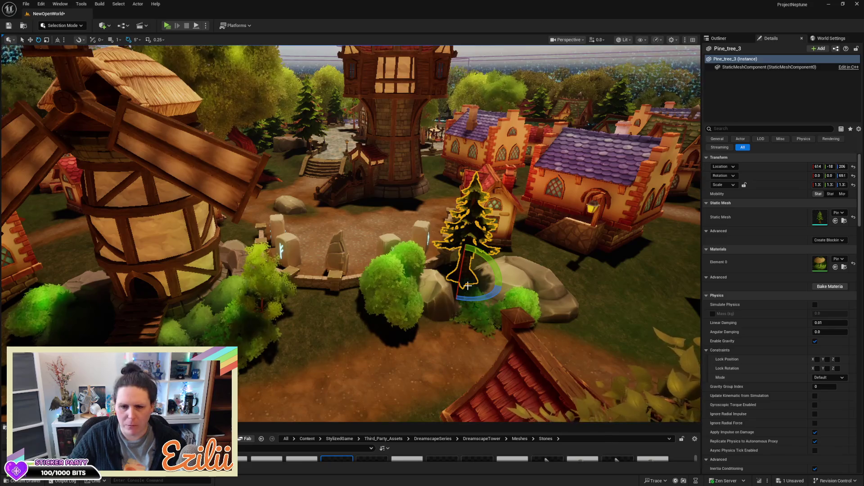
{"action": "key", "text": "w"}
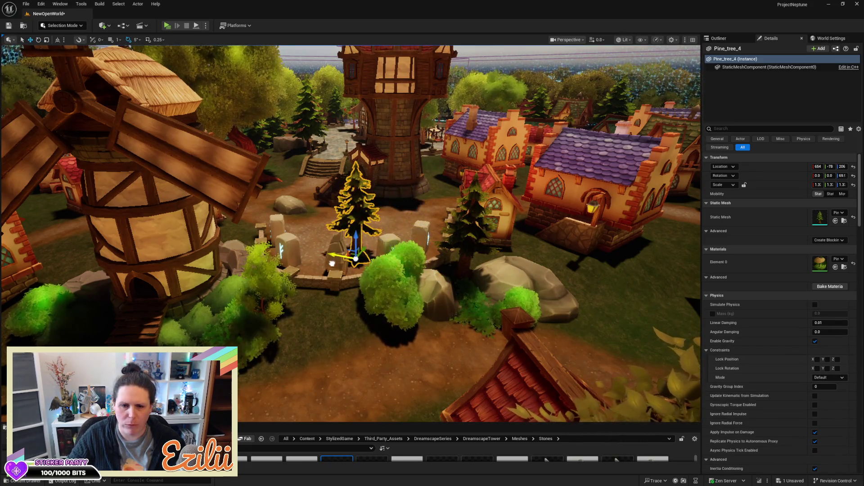
{"action": "left_click_drag", "start_coordinate": [328, 281], "coordinate": [288, 306]}
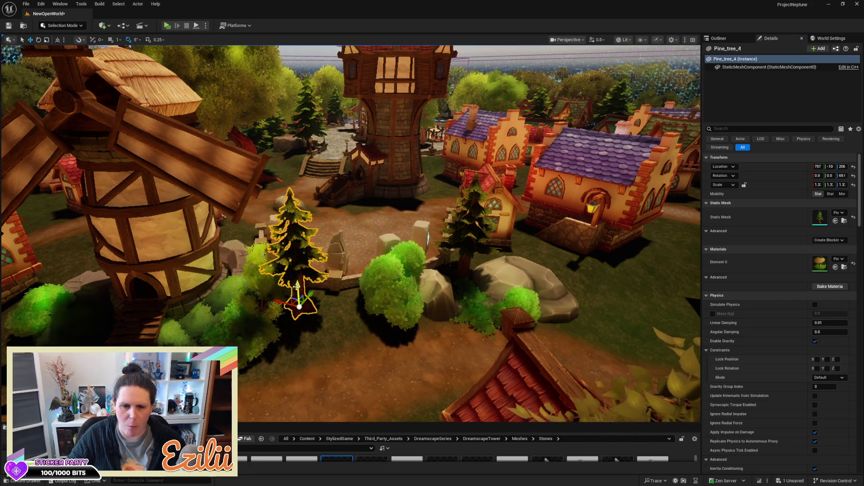
{"action": "mouse_move", "coordinate": [365, 302]}
{"action": "left_mouse_down"}
{"action": "mouse_move", "coordinate": [366, 266]}
{"action": "mouse_move", "coordinate": [364, 310]}
{"action": "left_mouse_up"}
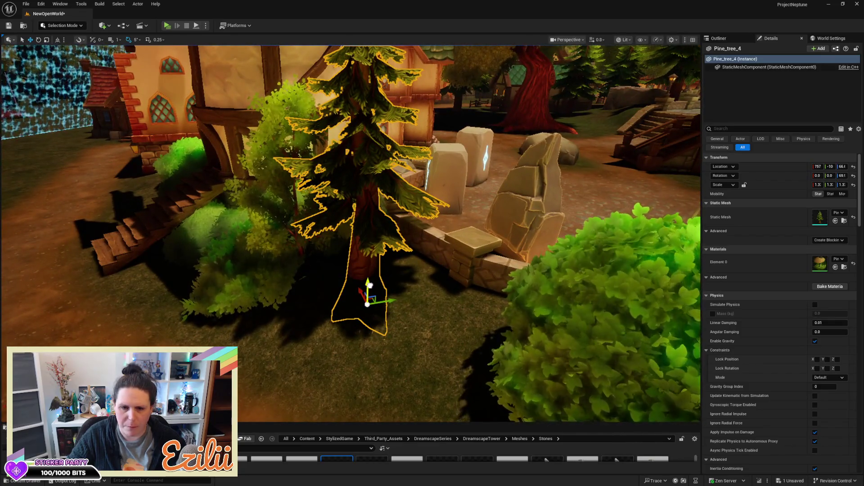
{"action": "left_click_drag", "start_coordinate": [481, 231], "coordinate": [481, 231]}
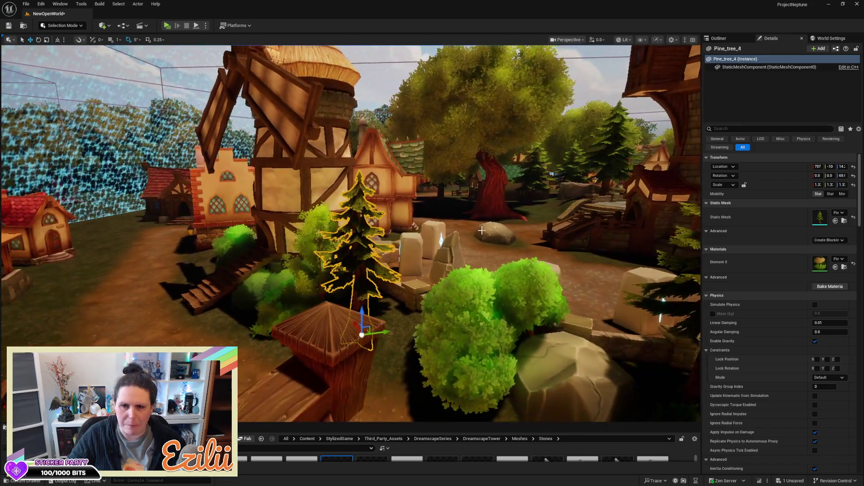
{"action": "left_click", "coordinate": [500, 204]}
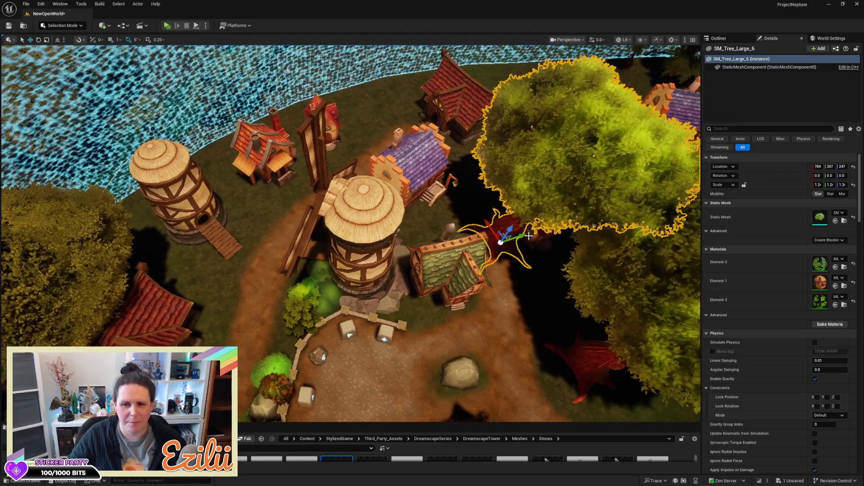
Step: Move SM_Tree_Large_6 behind the rune stones, shrink it, and turn it to about -46°
{"action": "mouse_move", "coordinate": [529, 235]}
{"action": "left_mouse_down"}
{"action": "mouse_move", "coordinate": [337, 293]}
{"action": "mouse_move", "coordinate": [281, 338]}
{"action": "left_mouse_up"}
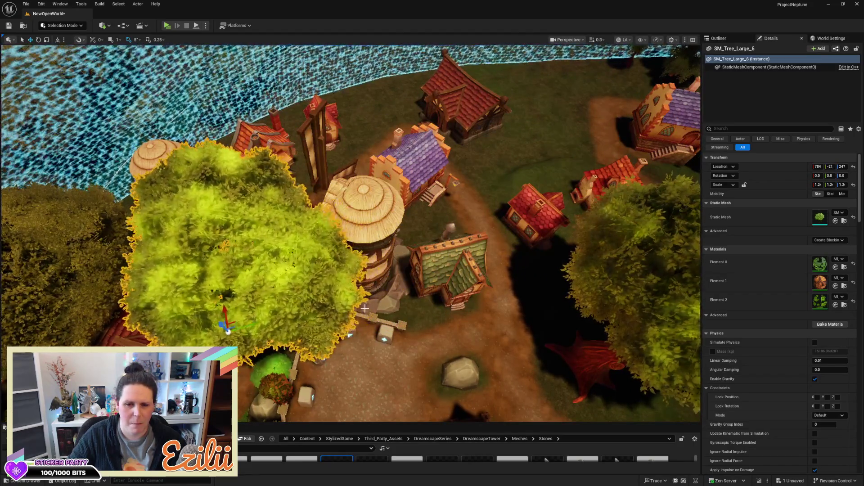
{"action": "scroll", "coordinate": [281, 339], "scroll_direction": "up", "scroll_amount": 5}
{"action": "scroll", "coordinate": [364, 308], "scroll_direction": "up", "scroll_amount": 6}
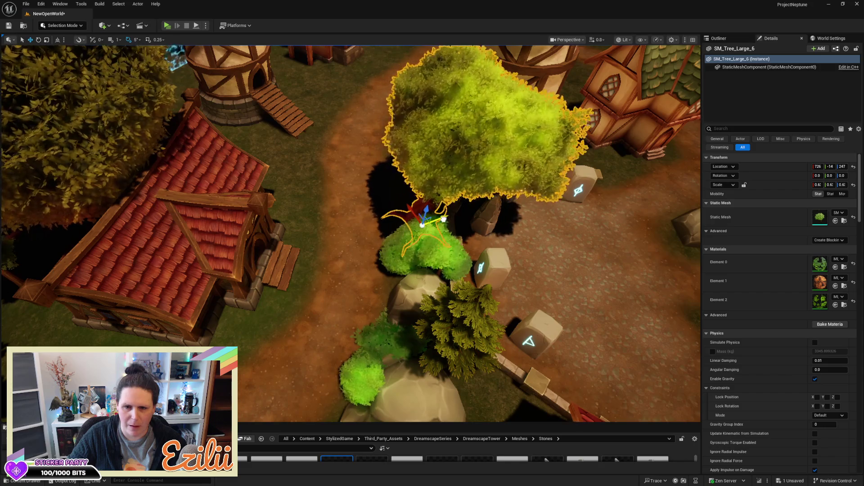
{"action": "mouse_move", "coordinate": [412, 219]}
{"action": "left_mouse_down"}
{"action": "mouse_move", "coordinate": [392, 158]}
{"action": "mouse_move", "coordinate": [518, 202]}
{"action": "left_mouse_up"}
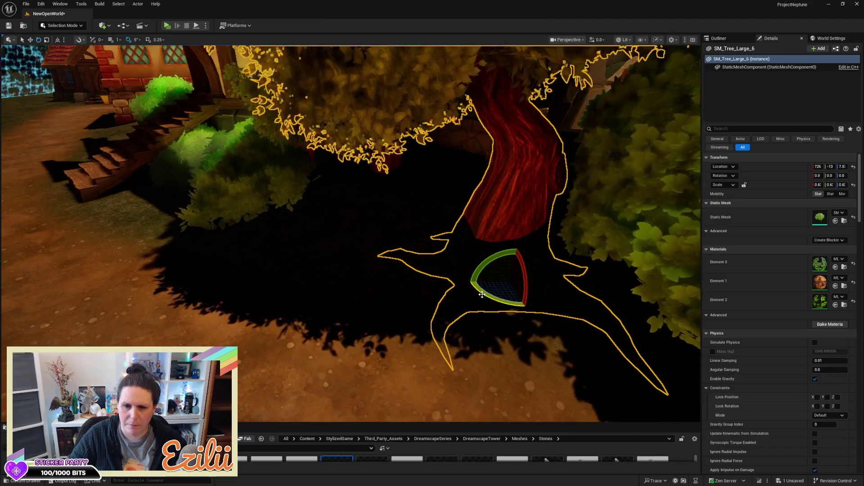
{"action": "mouse_move", "coordinate": [470, 293]}
{"action": "left_mouse_down"}
{"action": "mouse_move", "coordinate": [485, 302]}
{"action": "mouse_move", "coordinate": [485, 355]}
{"action": "mouse_move", "coordinate": [513, 356]}
{"action": "left_mouse_up"}
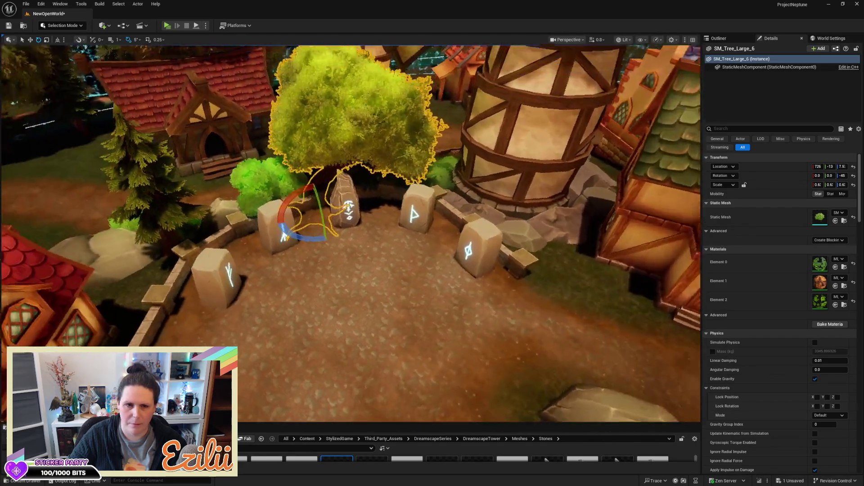
{"action": "key", "text": "Escape"}
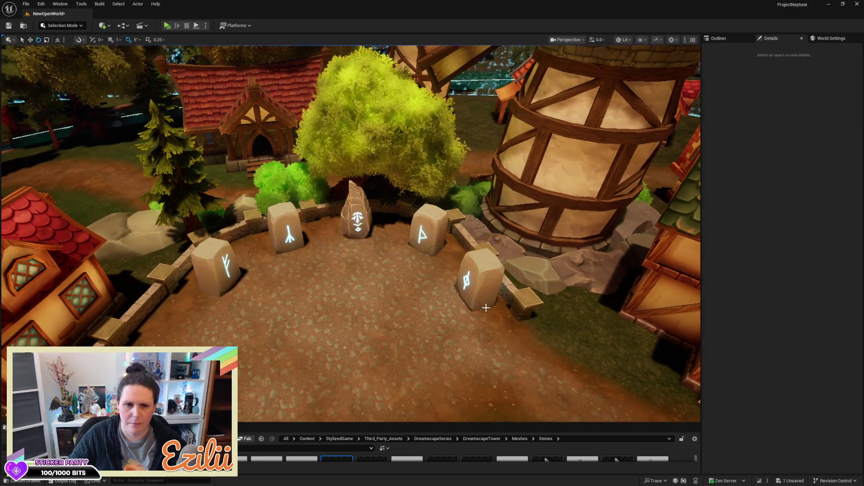
Step: Fly around the rune stones, then expand the Content Browser to show the DreamscapeTower Stones meshes
{"action": "mouse_move", "coordinate": [351, 234]}
{"action": "left_mouse_down"}
{"action": "mouse_move", "coordinate": [360, 243]}
{"action": "mouse_move", "coordinate": [351, 252]}
{"action": "mouse_move", "coordinate": [353, 284]}
{"action": "mouse_move", "coordinate": [351, 270]}
{"action": "mouse_move", "coordinate": [489, 317]}
{"action": "left_mouse_up"}
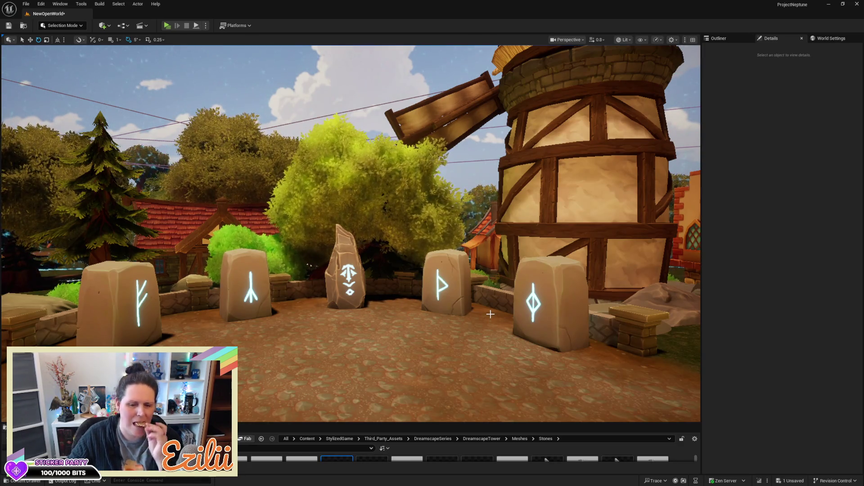
{"action": "mouse_move", "coordinate": [500, 313]}
{"action": "left_mouse_down"}
{"action": "mouse_move", "coordinate": [564, 309]}
{"action": "mouse_move", "coordinate": [550, 284]}
{"action": "mouse_move", "coordinate": [554, 318]}
{"action": "mouse_move", "coordinate": [545, 315]}
{"action": "mouse_move", "coordinate": [568, 314]}
{"action": "mouse_move", "coordinate": [547, 311]}
{"action": "mouse_move", "coordinate": [550, 349]}
{"action": "left_mouse_up"}
{"action": "mouse_move", "coordinate": [365, 243]}
{"action": "left_mouse_down"}
{"action": "mouse_move", "coordinate": [366, 261]}
{"action": "mouse_move", "coordinate": [365, 251]}
{"action": "left_mouse_up"}
{"action": "left_click", "coordinate": [139, 210]}
{"action": "mouse_move", "coordinate": [139, 210]}
{"action": "left_mouse_down"}
{"action": "mouse_move", "coordinate": [270, 213]}
{"action": "mouse_move", "coordinate": [270, 181]}
{"action": "mouse_move", "coordinate": [275, 364]}
{"action": "left_mouse_up"}
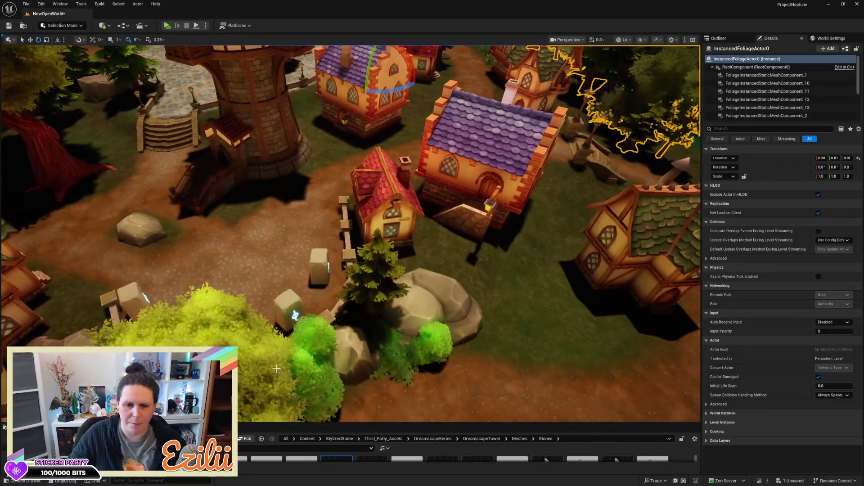
{"action": "left_click_drag", "start_coordinate": [324, 424], "coordinate": [347, 270]}
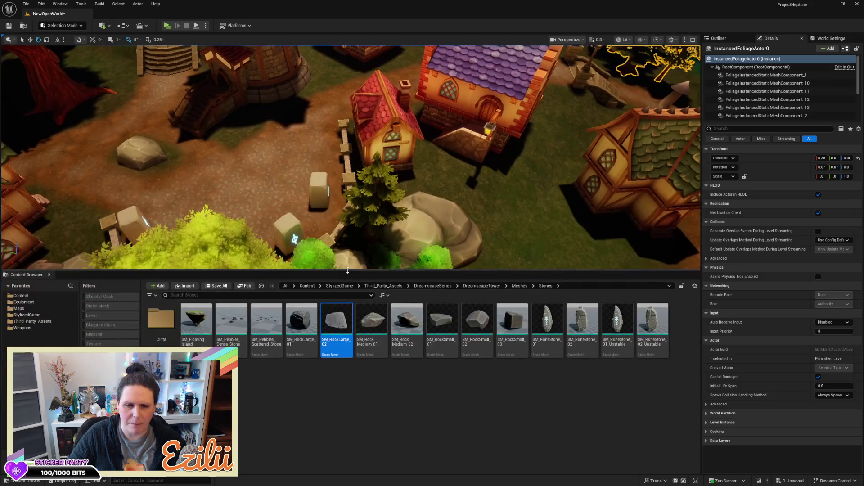
Step: Search the Content folder for 'tree' and drop SM_Tree_A_02 between the two rune stones
{"action": "left_click", "coordinate": [43, 295]}
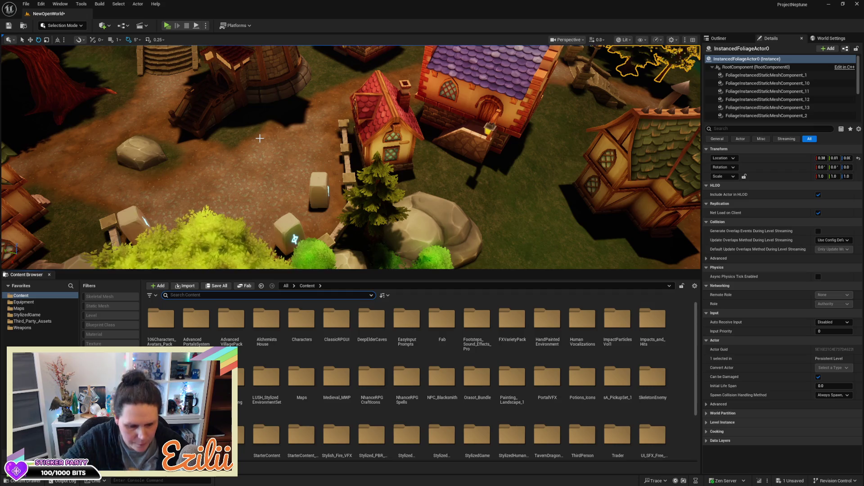
{"action": "type", "text": "tree"}
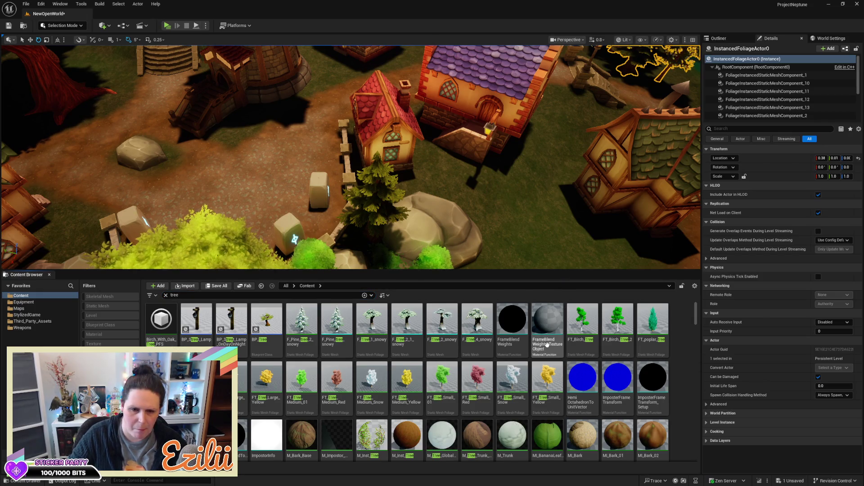
{"action": "scroll", "coordinate": [547, 343], "scroll_direction": "down", "scroll_amount": 5}
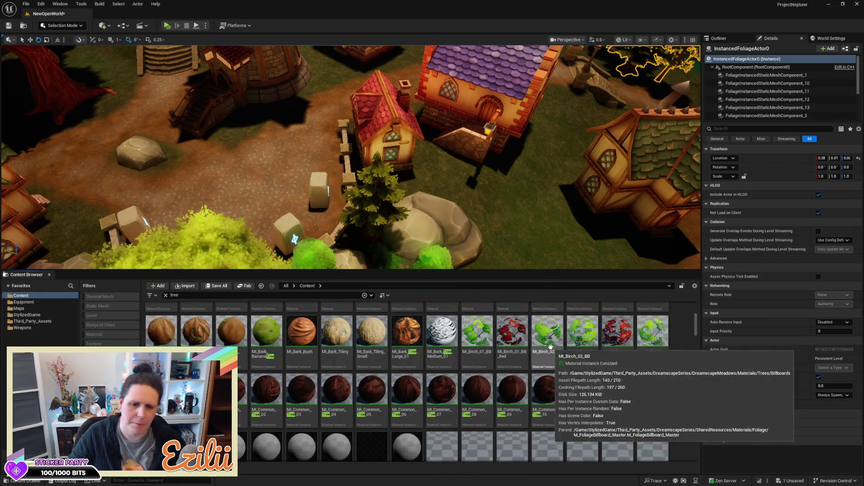
{"action": "scroll", "coordinate": [550, 346], "scroll_direction": "down", "scroll_amount": 10}
{"action": "scroll", "coordinate": [554, 338], "scroll_direction": "down", "scroll_amount": 6}
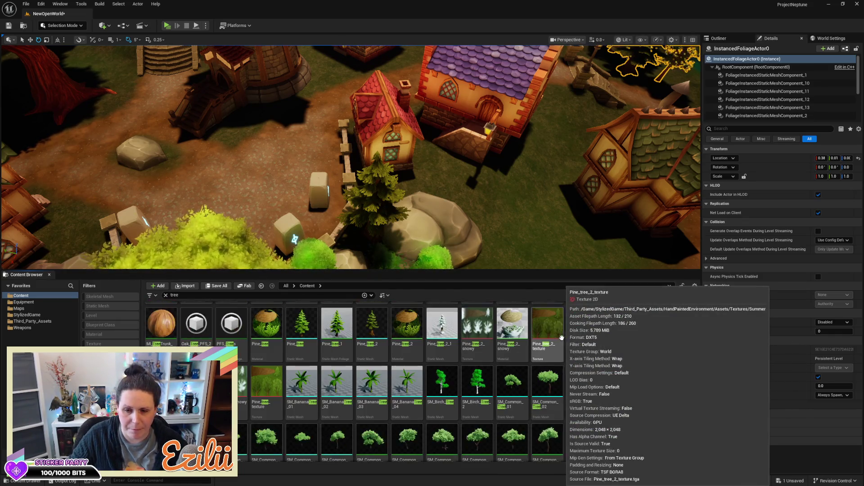
{"action": "scroll", "coordinate": [561, 338], "scroll_direction": "down", "scroll_amount": 3}
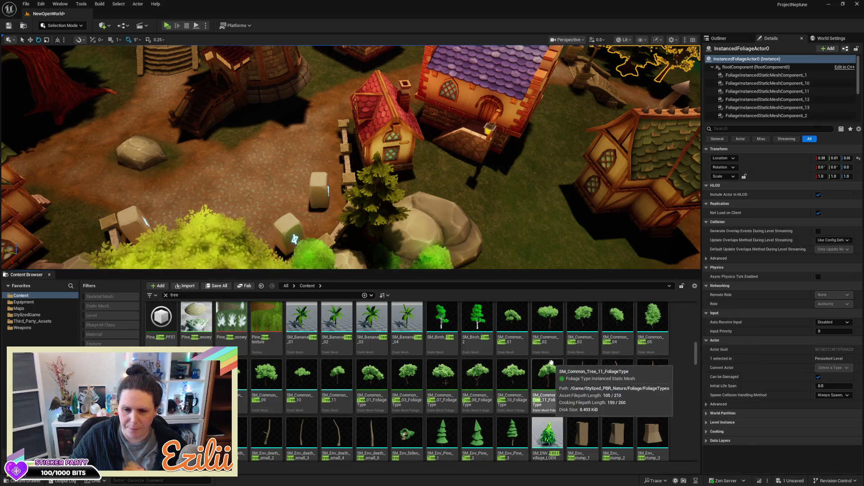
{"action": "scroll", "coordinate": [551, 363], "scroll_direction": "down", "scroll_amount": 5}
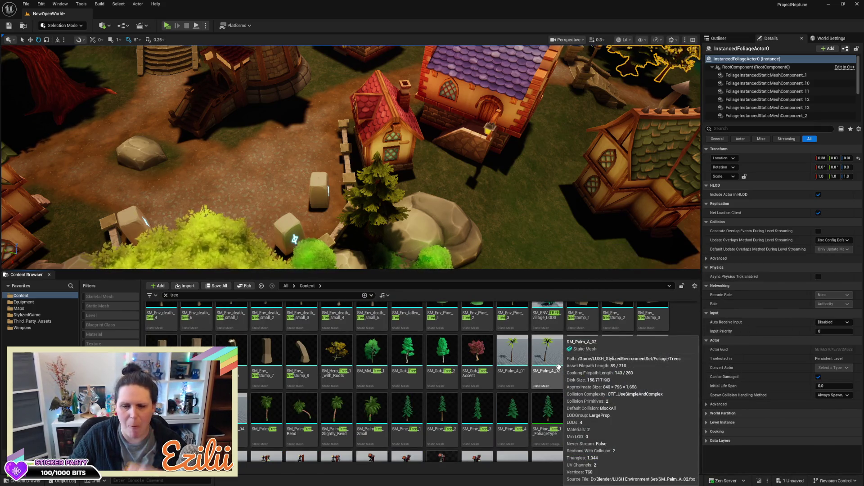
{"action": "scroll", "coordinate": [558, 367], "scroll_direction": "down", "scroll_amount": 8}
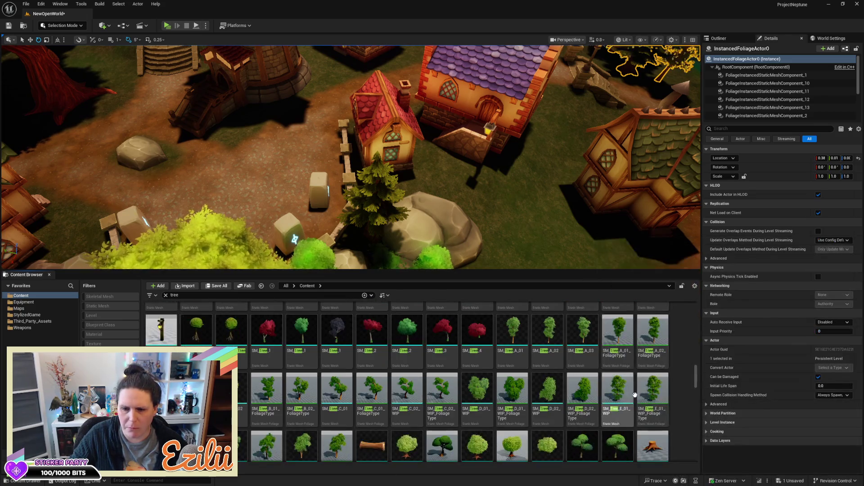
{"action": "mouse_move", "coordinate": [548, 335]}
{"action": "left_mouse_down"}
{"action": "mouse_move", "coordinate": [423, 313]}
{"action": "mouse_move", "coordinate": [222, 224]}
{"action": "mouse_move", "coordinate": [85, 208]}
{"action": "mouse_move", "coordinate": [93, 236]}
{"action": "left_mouse_up"}
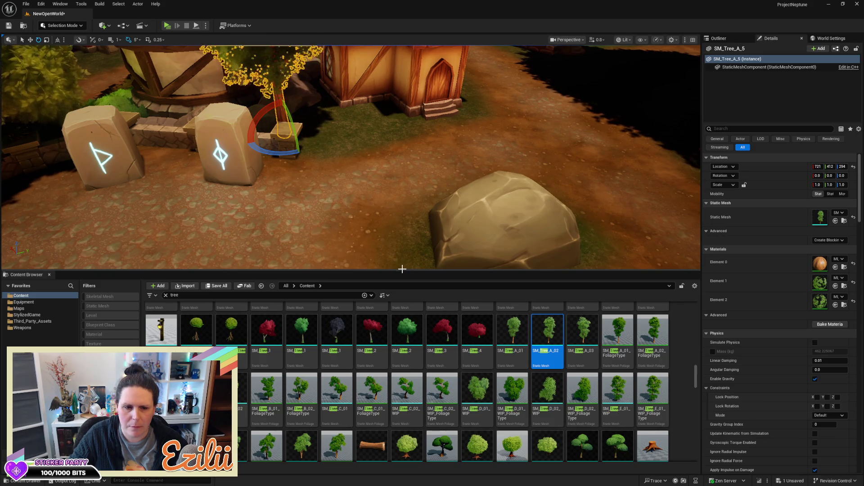
Step: Move the green tree off the pillar onto the ground beside the rune stones
{"action": "left_click_drag", "start_coordinate": [402, 269], "coordinate": [402, 395]}
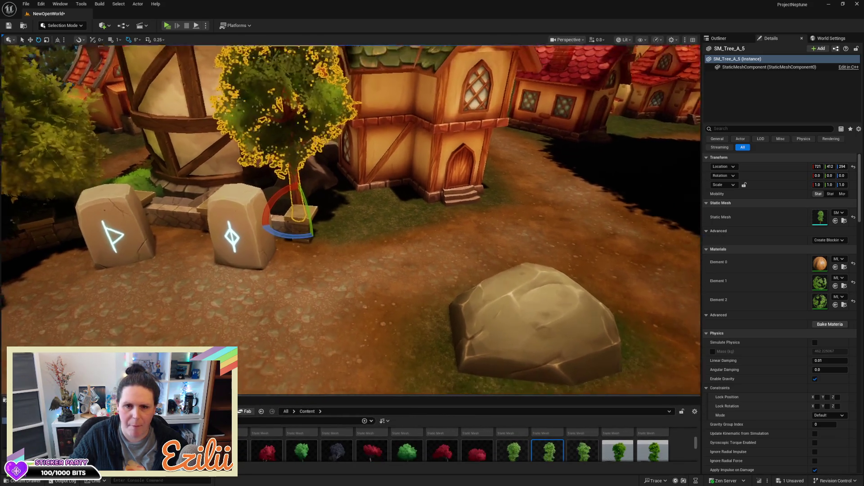
{"action": "scroll", "coordinate": [304, 265], "scroll_direction": "up", "scroll_amount": 3}
{"action": "key", "text": "w"}
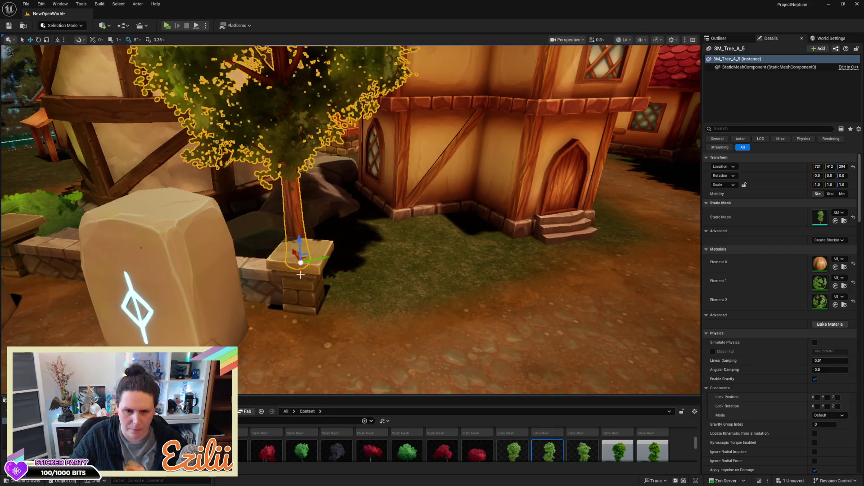
{"action": "mouse_move", "coordinate": [303, 265]}
{"action": "left_mouse_down"}
{"action": "mouse_move", "coordinate": [318, 250]}
{"action": "mouse_move", "coordinate": [370, 257]}
{"action": "left_mouse_up"}
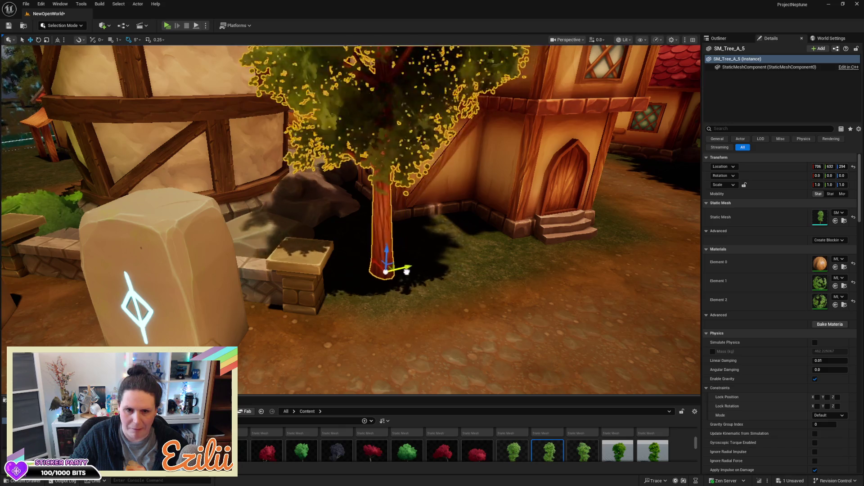
{"action": "mouse_move", "coordinate": [383, 288]}
{"action": "left_mouse_down"}
{"action": "mouse_move", "coordinate": [374, 298]}
{"action": "mouse_move", "coordinate": [322, 241]}
{"action": "left_mouse_up"}
{"action": "scroll", "coordinate": [464, 449], "scroll_direction": "down", "scroll_amount": 1}
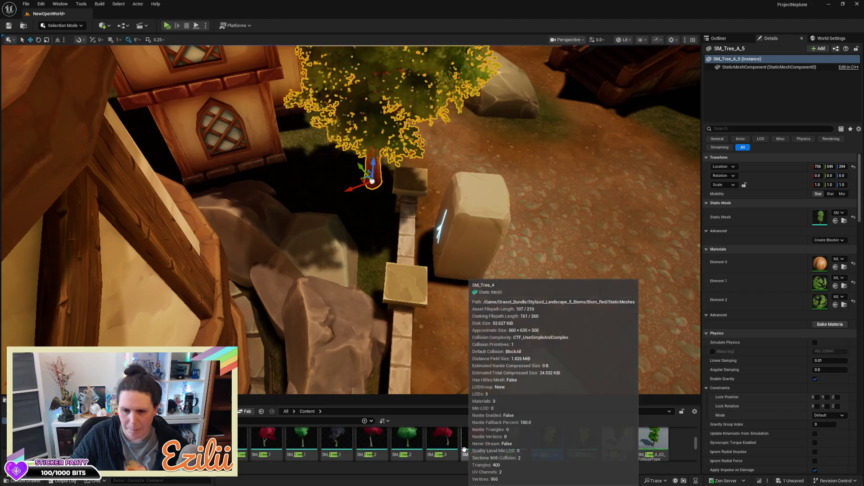
Step: Add a red SM_Tree_4 behind the stone pillar and turn it into place
{"action": "mouse_move", "coordinate": [464, 449]}
{"action": "left_mouse_down"}
{"action": "mouse_move", "coordinate": [540, 279]}
{"action": "mouse_move", "coordinate": [570, 243]}
{"action": "left_mouse_up"}
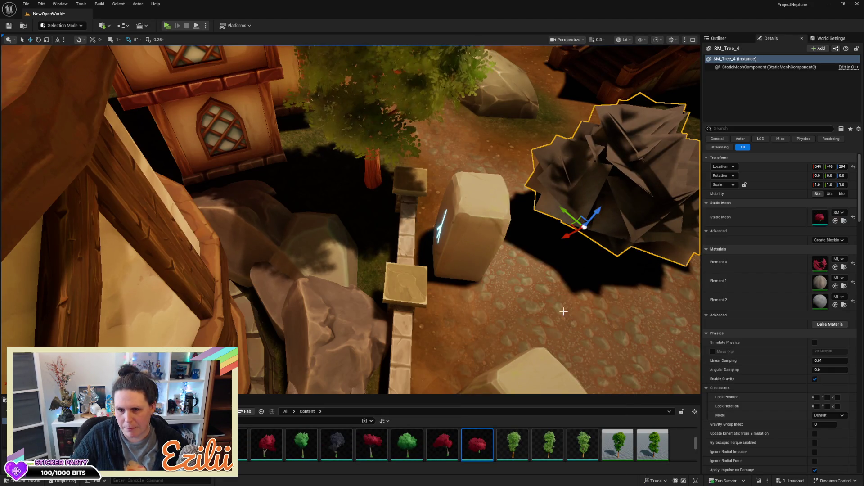
{"action": "scroll", "coordinate": [564, 312], "scroll_direction": "down", "scroll_amount": 3}
{"action": "key", "text": "f"}
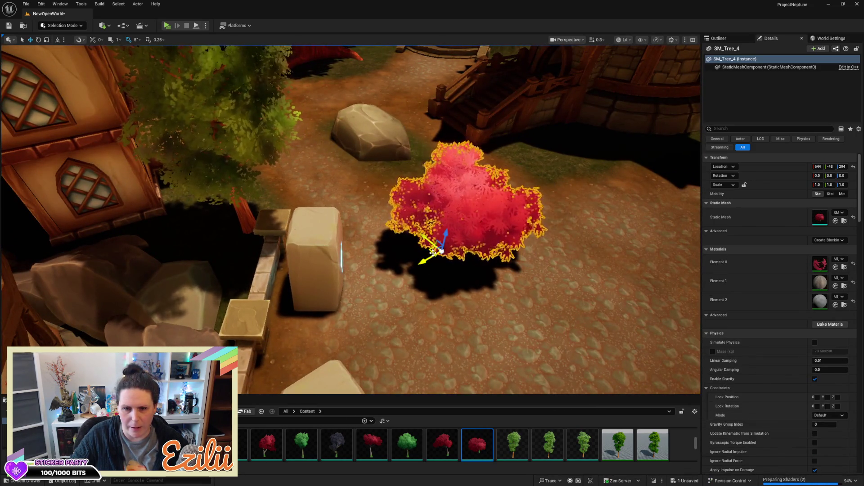
{"action": "left_click_drag", "start_coordinate": [434, 252], "coordinate": [257, 266]}
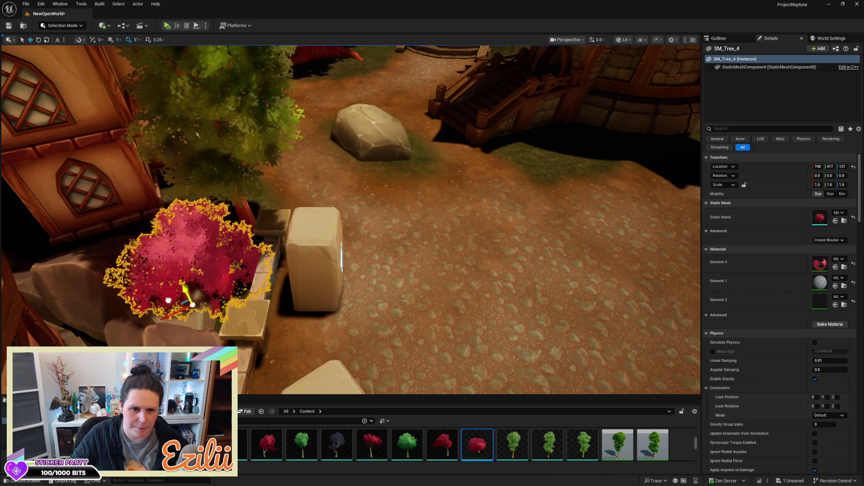
{"action": "key", "text": "f"}
{"action": "key", "text": "e"}
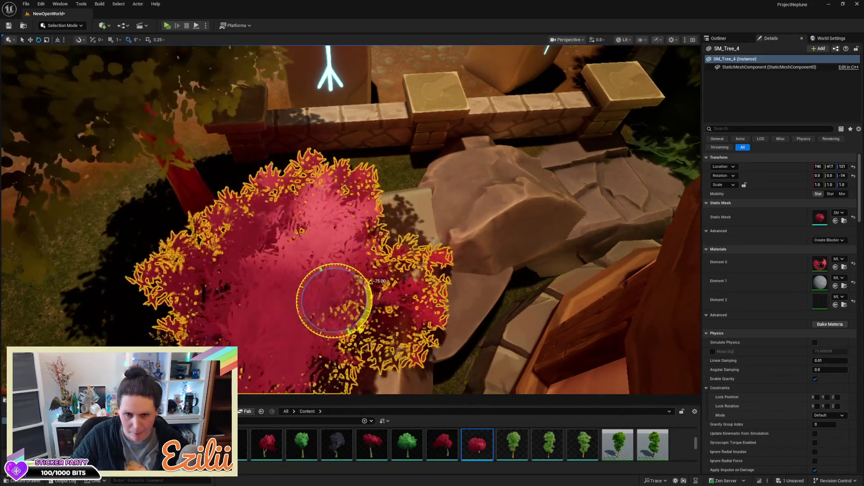
{"action": "left_click_drag", "start_coordinate": [354, 281], "coordinate": [386, 241]}
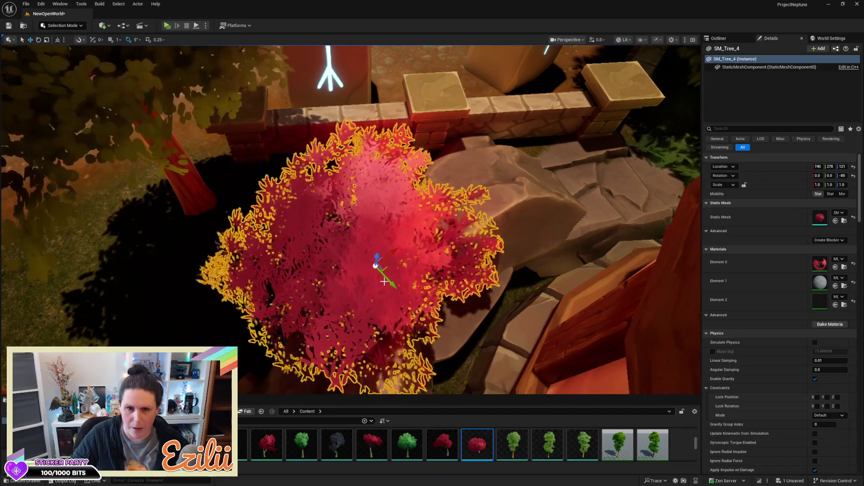
{"action": "key", "text": "d"}
{"action": "mouse_move", "coordinate": [346, 260]}
{"action": "left_mouse_down"}
{"action": "mouse_move", "coordinate": [411, 284]}
{"action": "mouse_move", "coordinate": [322, 269]}
{"action": "left_mouse_up"}
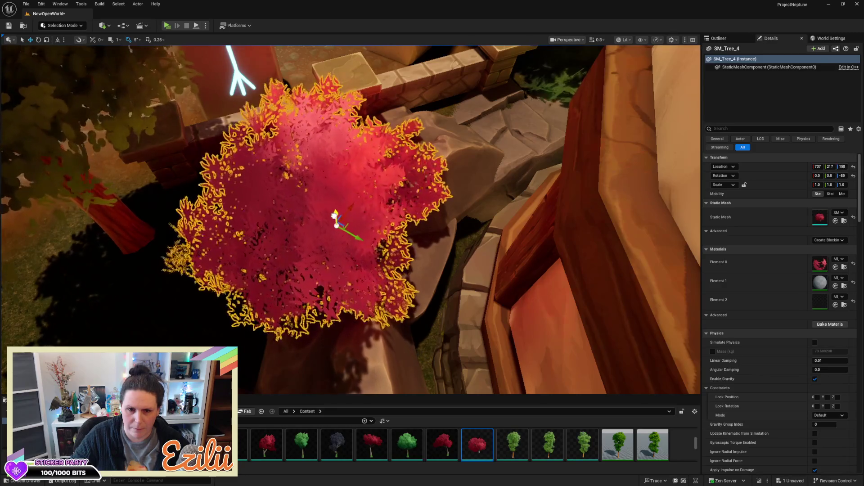
Step: Alt-drag a copy of the red tree along the wall and raise it along Z
{"action": "mouse_move", "coordinate": [347, 209]}
{"action": "left_mouse_down"}
{"action": "mouse_move", "coordinate": [261, 285]}
{"action": "mouse_move", "coordinate": [335, 239]}
{"action": "mouse_move", "coordinate": [289, 170]}
{"action": "mouse_move", "coordinate": [337, 207]}
{"action": "left_mouse_up"}
{"action": "key", "text": "e"}
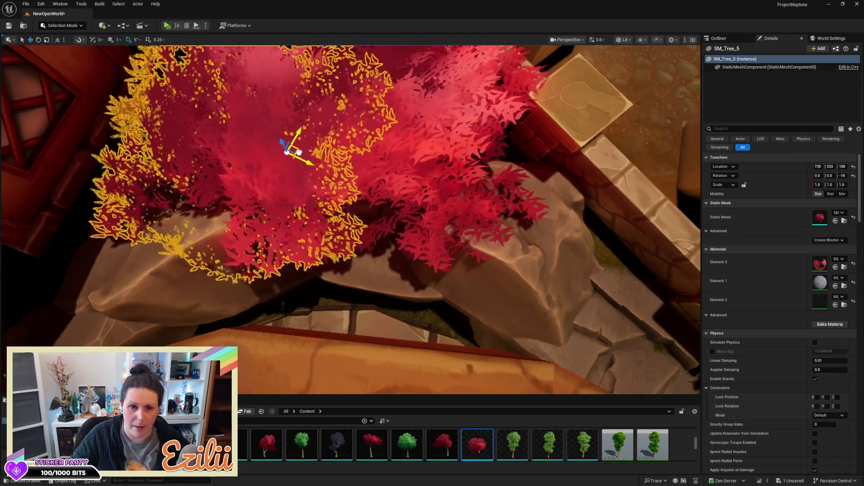
{"action": "key", "text": "s"}
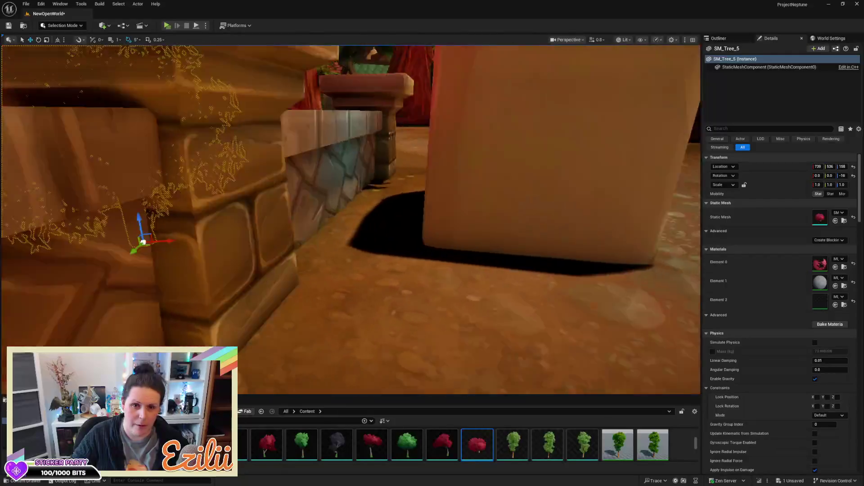
{"action": "key", "text": "s"}
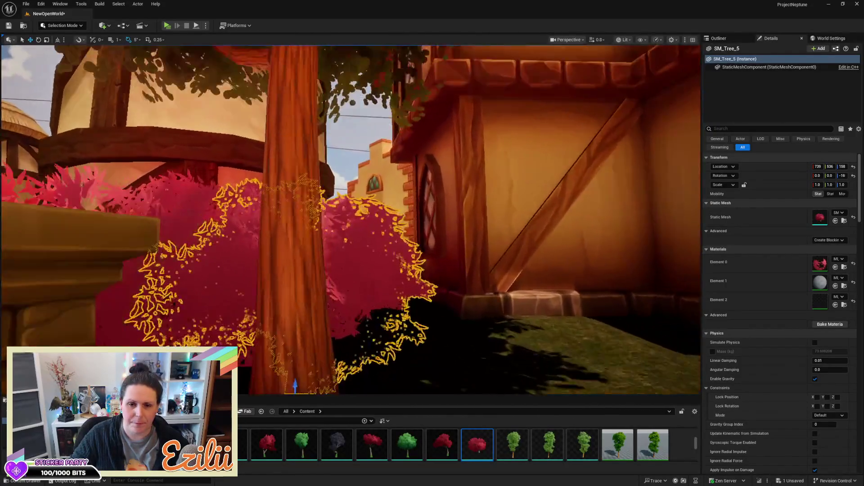
{"action": "key", "text": "w"}
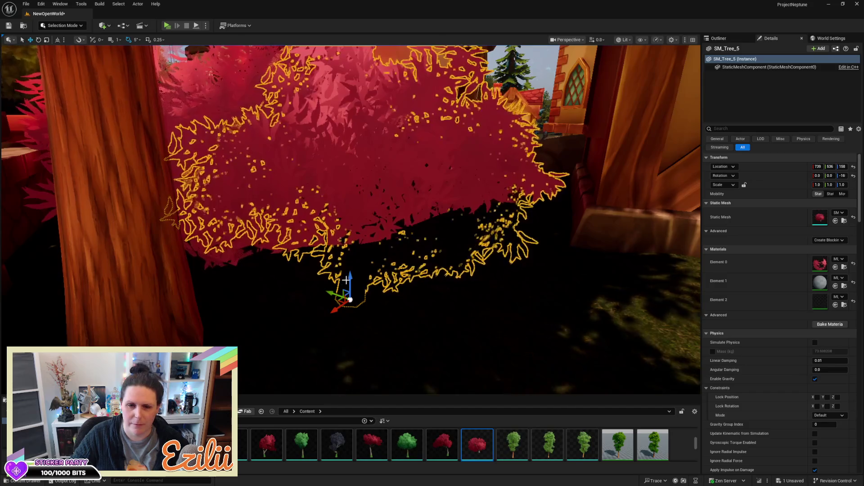
{"action": "mouse_move", "coordinate": [347, 281]}
{"action": "left_mouse_down"}
{"action": "mouse_move", "coordinate": [360, 209]}
{"action": "mouse_move", "coordinate": [372, 224]}
{"action": "left_mouse_up"}
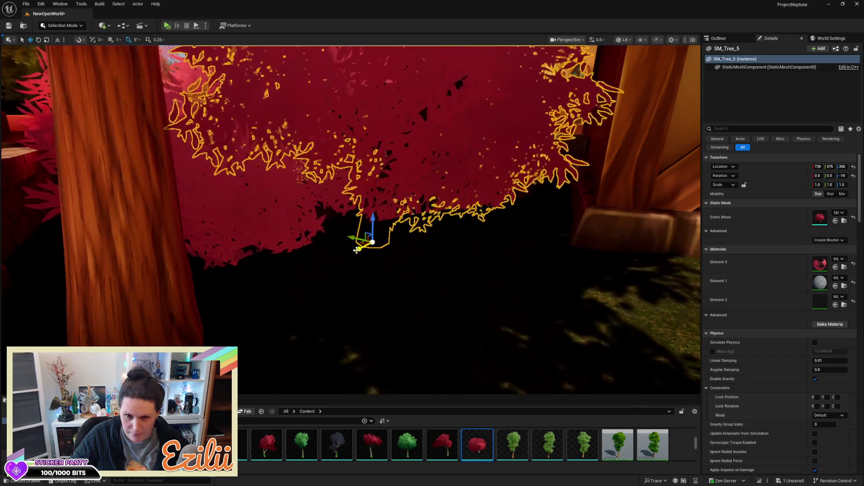
{"action": "scroll", "coordinate": [420, 270], "scroll_direction": "down", "scroll_amount": 10}
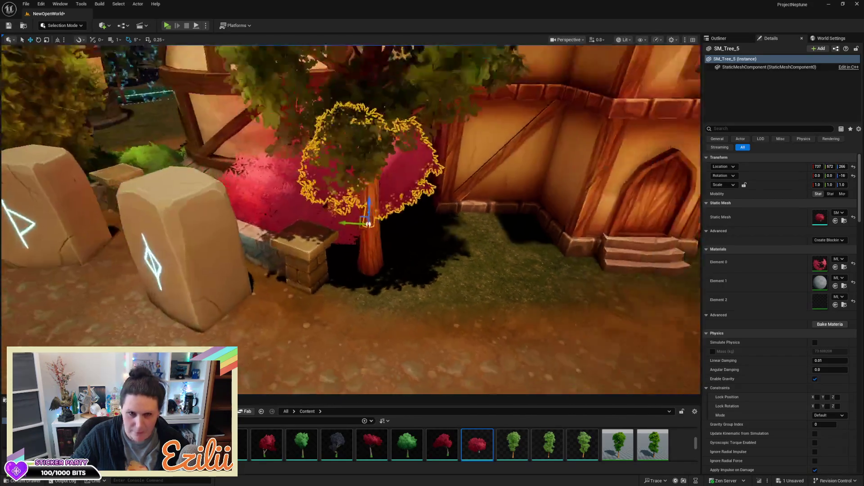
{"action": "scroll", "coordinate": [424, 283], "scroll_direction": "up", "scroll_amount": 5}
{"action": "key", "text": "Escape"}
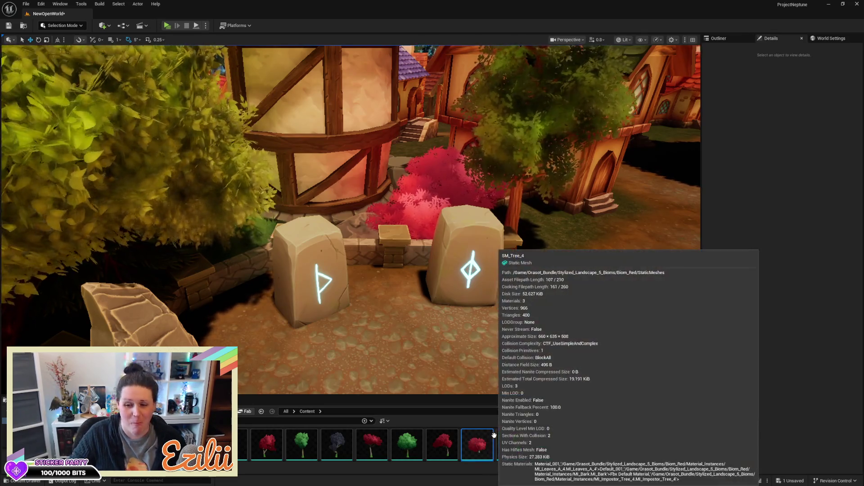
Step: Filter tree assets to Static Mesh and place SM_TreeBirch_05 beside the house stairs
{"action": "left_click_drag", "start_coordinate": [419, 393], "coordinate": [427, 309]}
{"action": "left_click_drag", "start_coordinate": [499, 264], "coordinate": [635, 259]}
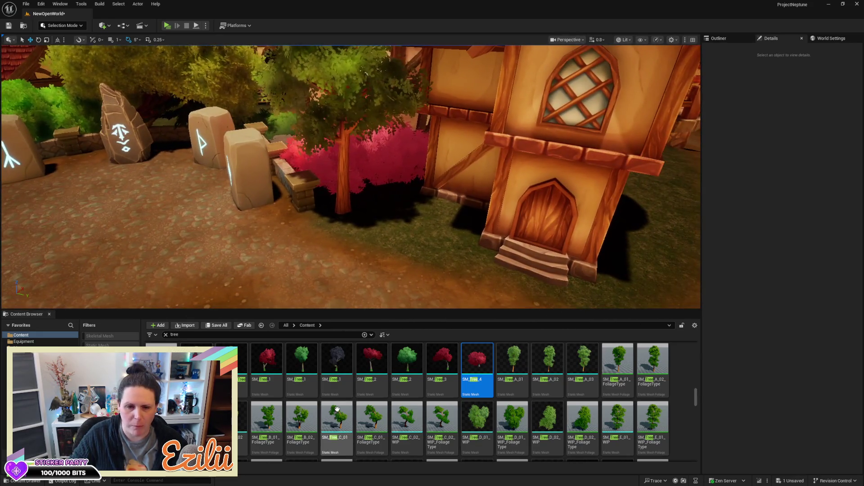
{"action": "scroll", "coordinate": [335, 407], "scroll_direction": "down", "scroll_amount": 2}
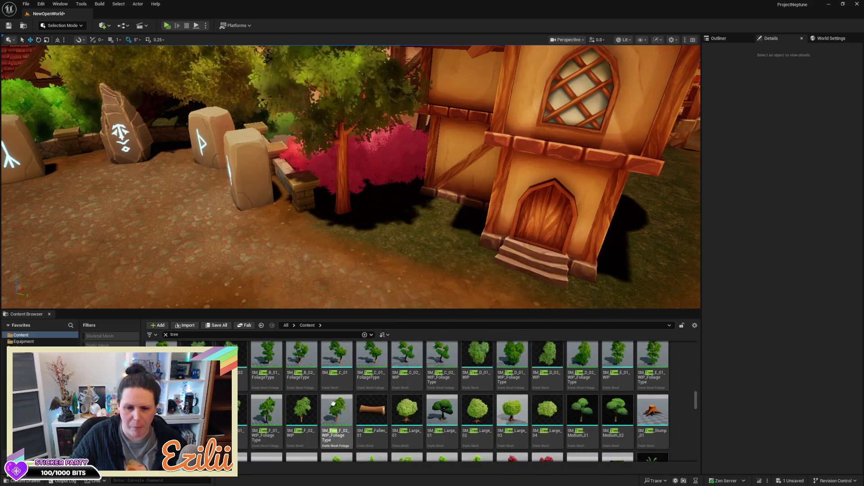
{"action": "mouse_move", "coordinate": [334, 403]}
{"action": "left_mouse_down"}
{"action": "mouse_move", "coordinate": [415, 206]}
{"action": "mouse_move", "coordinate": [342, 413]}
{"action": "mouse_move", "coordinate": [333, 413]}
{"action": "left_mouse_up"}
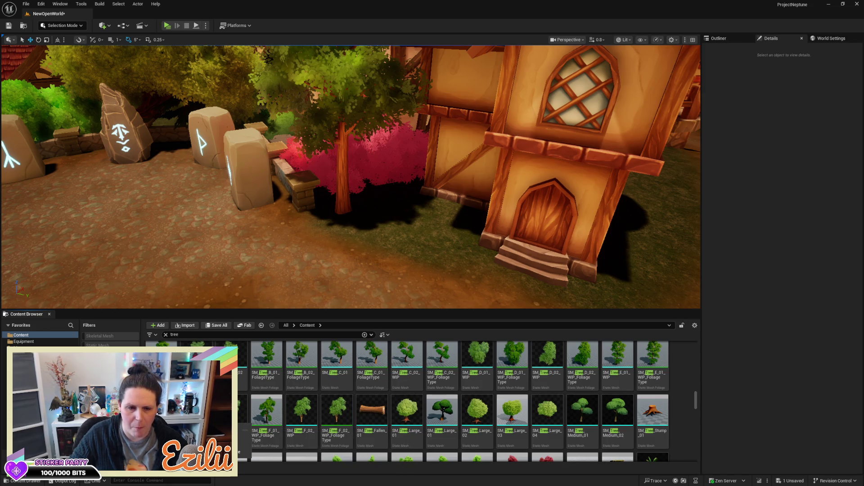
{"action": "left_click", "coordinate": [111, 345]}
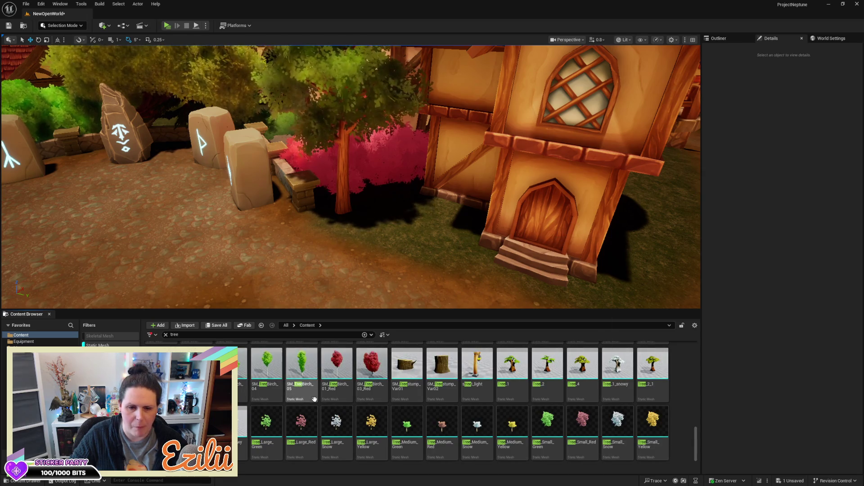
{"action": "mouse_move", "coordinate": [311, 400]}
{"action": "left_mouse_down"}
{"action": "mouse_move", "coordinate": [438, 218]}
{"action": "mouse_move", "coordinate": [428, 243]}
{"action": "left_mouse_up"}
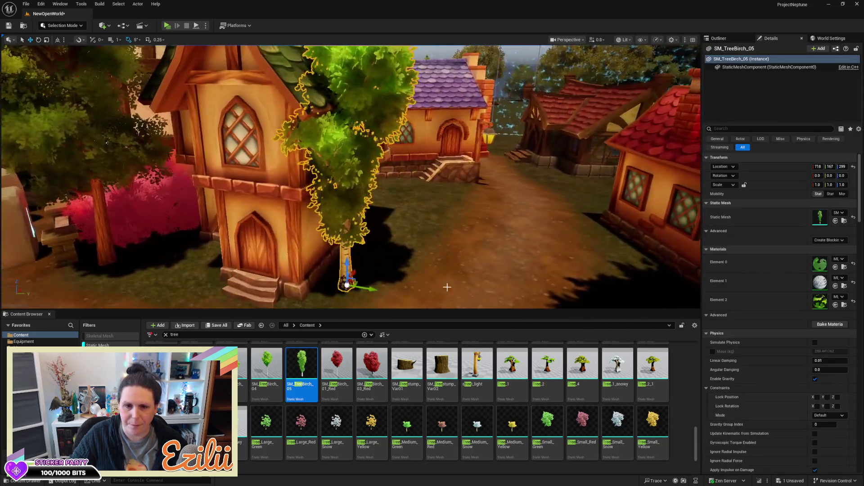
Step: Raise the new birch tree and slide it along X into position
{"action": "mouse_move", "coordinate": [344, 283]}
{"action": "left_mouse_down"}
{"action": "mouse_move", "coordinate": [381, 268]}
{"action": "mouse_move", "coordinate": [392, 241]}
{"action": "mouse_move", "coordinate": [436, 193]}
{"action": "mouse_move", "coordinate": [401, 210]}
{"action": "left_mouse_up"}
{"action": "mouse_move", "coordinate": [326, 171]}
{"action": "left_mouse_down"}
{"action": "mouse_move", "coordinate": [435, 170]}
{"action": "mouse_move", "coordinate": [521, 156]}
{"action": "mouse_move", "coordinate": [501, 184]}
{"action": "mouse_move", "coordinate": [498, 209]}
{"action": "left_mouse_up"}
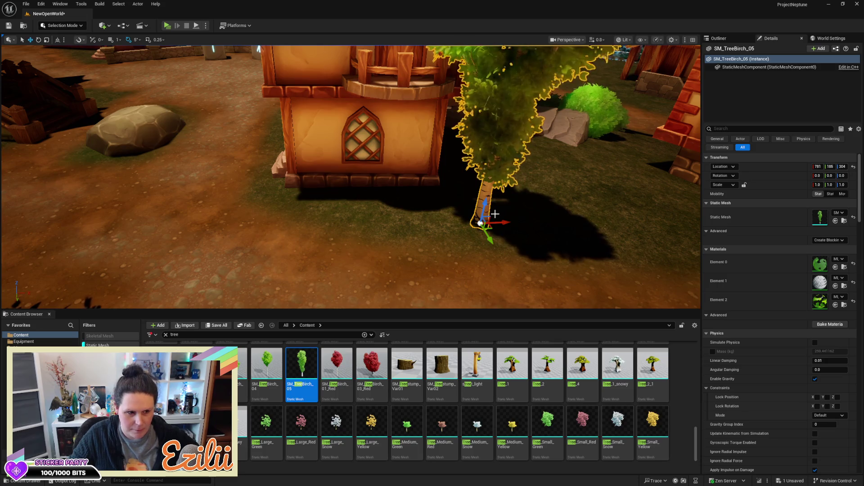
{"action": "key", "text": "f"}
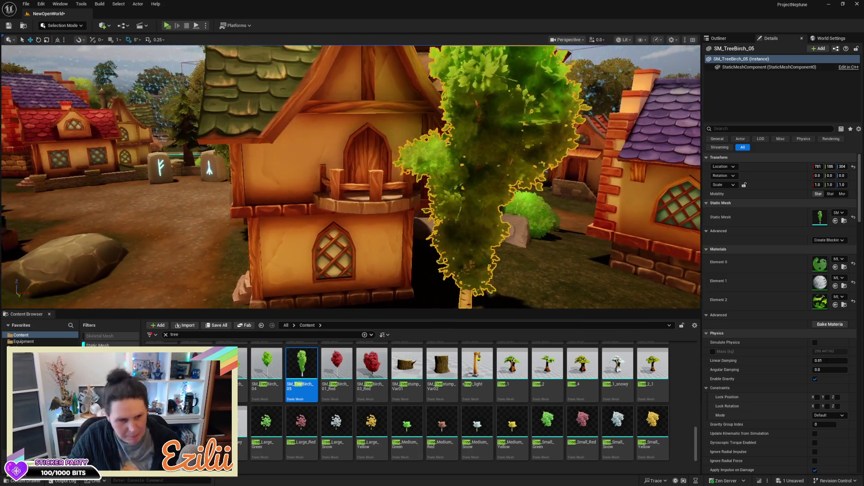
{"action": "mouse_move", "coordinate": [351, 175]}
{"action": "left_mouse_down"}
{"action": "mouse_move", "coordinate": [338, 209]}
{"action": "mouse_move", "coordinate": [335, 191]}
{"action": "left_mouse_up"}
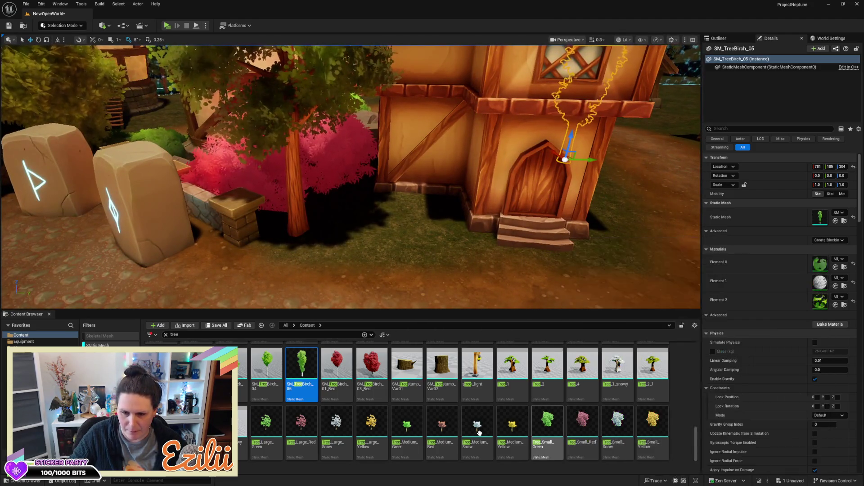
Step: Place SM_TreeBirch_03 beside the boulder in front of the tower stairs
{"action": "left_click", "coordinate": [243, 373]}
{"action": "mouse_move", "coordinate": [338, 334]}
{"action": "left_mouse_down"}
{"action": "mouse_move", "coordinate": [392, 243]}
{"action": "mouse_move", "coordinate": [344, 265]}
{"action": "mouse_move", "coordinate": [396, 200]}
{"action": "left_mouse_up"}
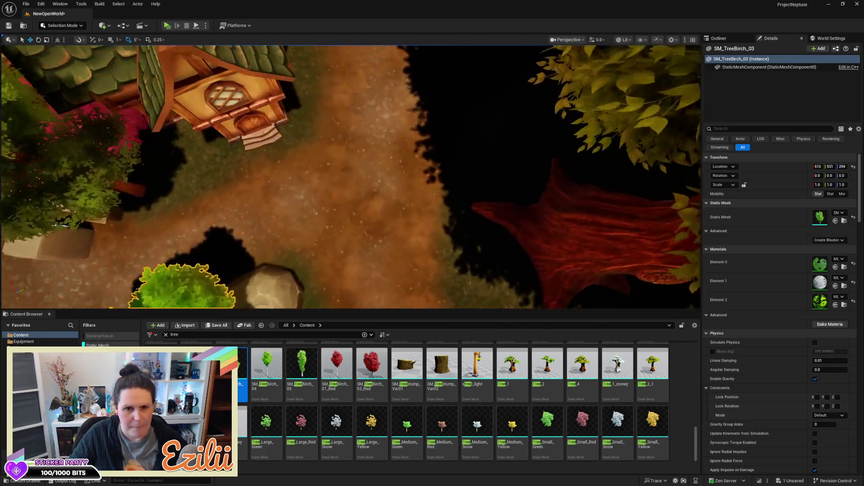
{"action": "mouse_move", "coordinate": [396, 200]}
{"action": "left_mouse_down"}
{"action": "mouse_move", "coordinate": [396, 130]}
{"action": "mouse_move", "coordinate": [333, 217]}
{"action": "mouse_move", "coordinate": [315, 207]}
{"action": "mouse_move", "coordinate": [324, 225]}
{"action": "left_mouse_up"}
{"action": "scroll", "coordinate": [353, 383], "scroll_direction": "up", "scroll_amount": 2}
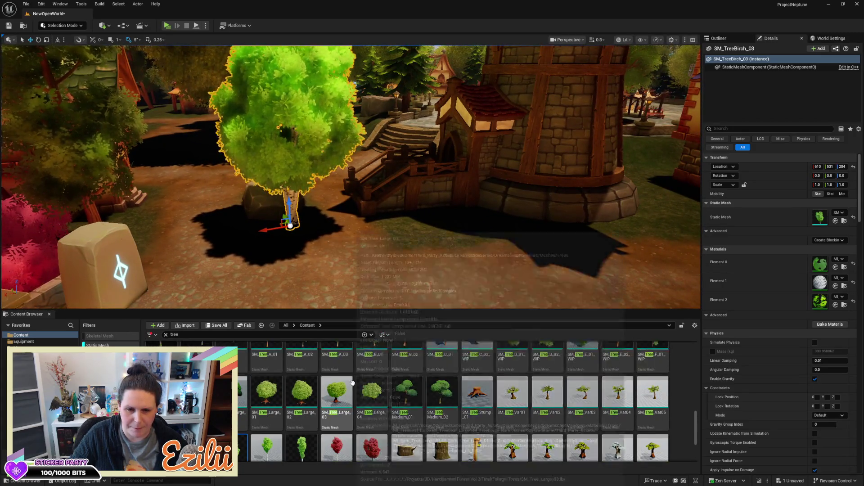
Step: Place SM_Tree_Large_01 and move it beside the purple-roofed house
{"action": "left_click", "coordinate": [346, 387]}
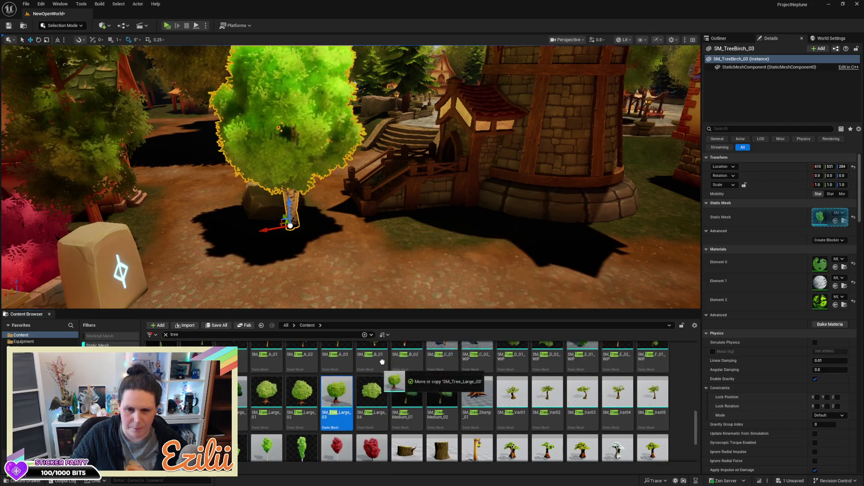
{"action": "left_click_drag", "start_coordinate": [372, 369], "coordinate": [437, 245]}
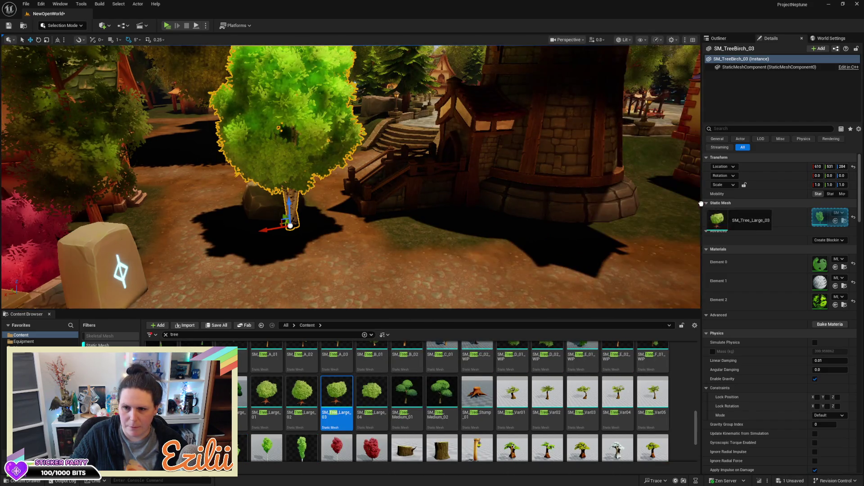
{"action": "mouse_move", "coordinate": [577, 226]}
{"action": "left_mouse_down"}
{"action": "mouse_move", "coordinate": [675, 227]}
{"action": "mouse_move", "coordinate": [666, 198]}
{"action": "mouse_move", "coordinate": [639, 261]}
{"action": "mouse_move", "coordinate": [640, 304]}
{"action": "left_mouse_up"}
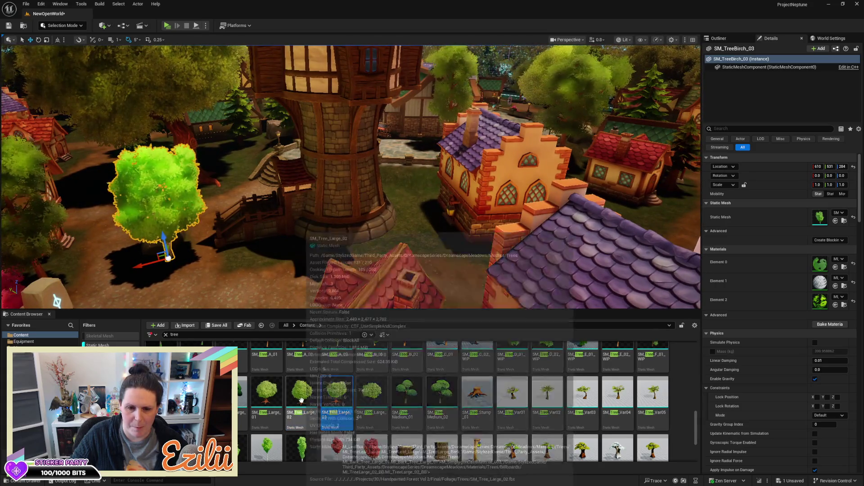
{"action": "left_click_drag", "start_coordinate": [267, 392], "coordinate": [418, 303]}
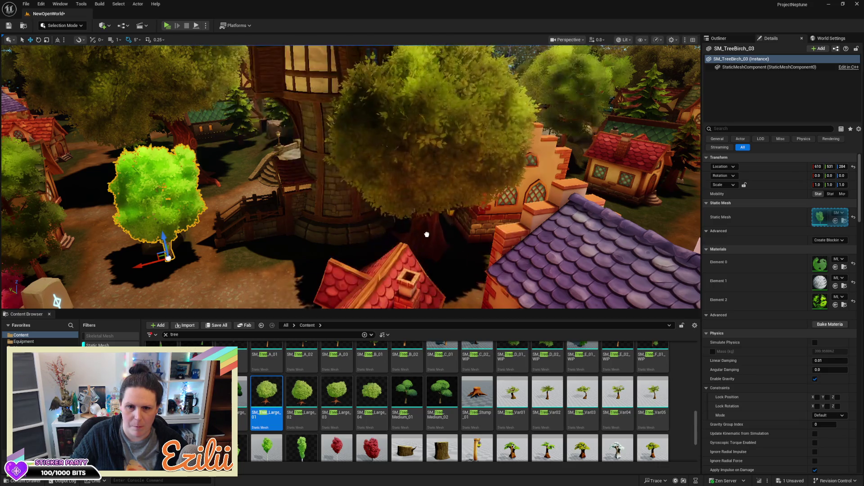
{"action": "left_click_drag", "start_coordinate": [427, 233], "coordinate": [427, 234]}
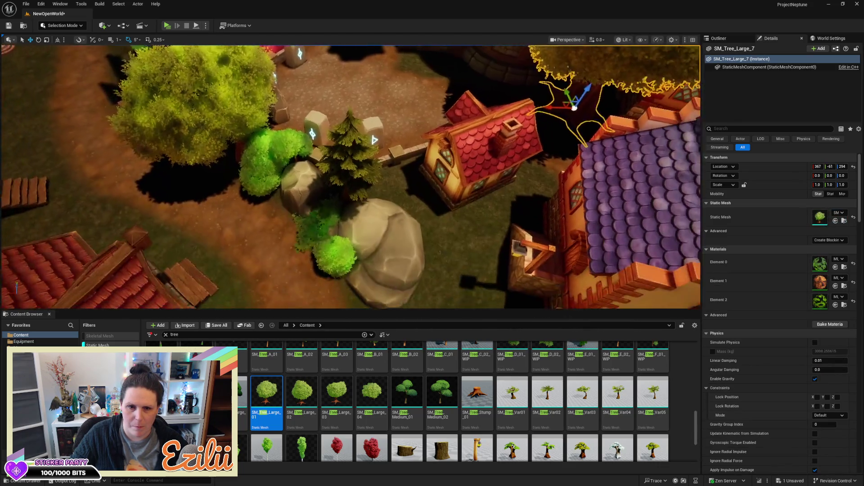
{"action": "scroll", "coordinate": [351, 176], "scroll_direction": "down", "scroll_amount": 5}
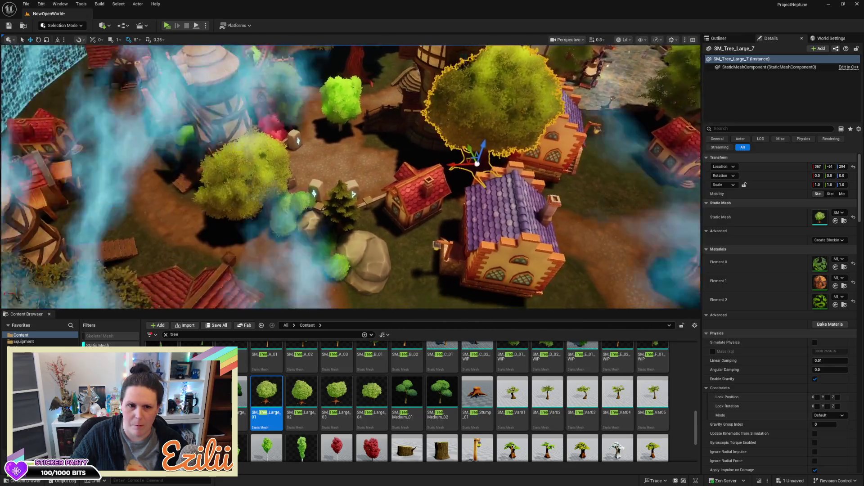
{"action": "scroll", "coordinate": [351, 176], "scroll_direction": "up", "scroll_amount": 5}
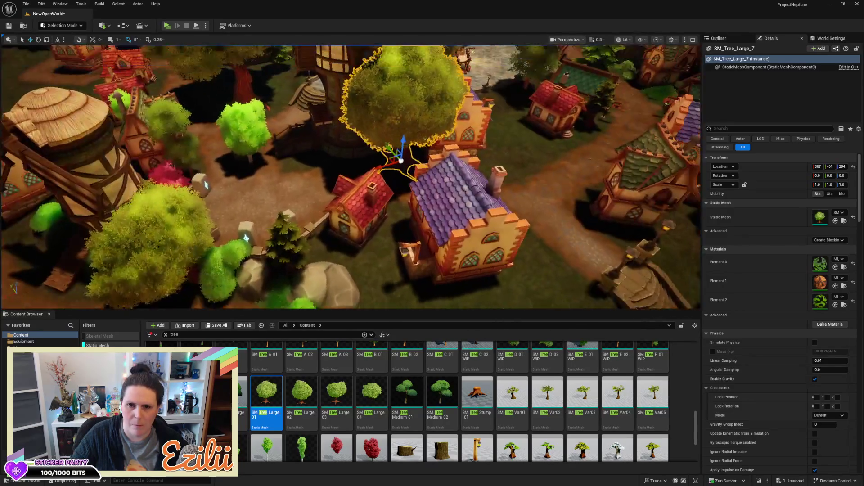
{"action": "scroll", "coordinate": [392, 163], "scroll_direction": "up", "scroll_amount": 1}
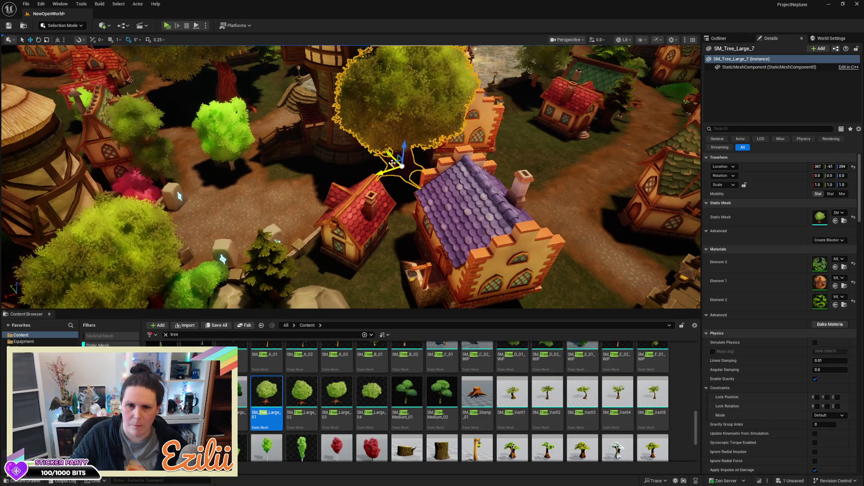
{"action": "mouse_move", "coordinate": [392, 163]}
{"action": "left_mouse_down"}
{"action": "mouse_move", "coordinate": [546, 139]}
{"action": "mouse_move", "coordinate": [525, 145]}
{"action": "mouse_move", "coordinate": [539, 137]}
{"action": "mouse_move", "coordinate": [544, 143]}
{"action": "mouse_move", "coordinate": [548, 134]}
{"action": "mouse_move", "coordinate": [546, 159]}
{"action": "left_mouse_up"}
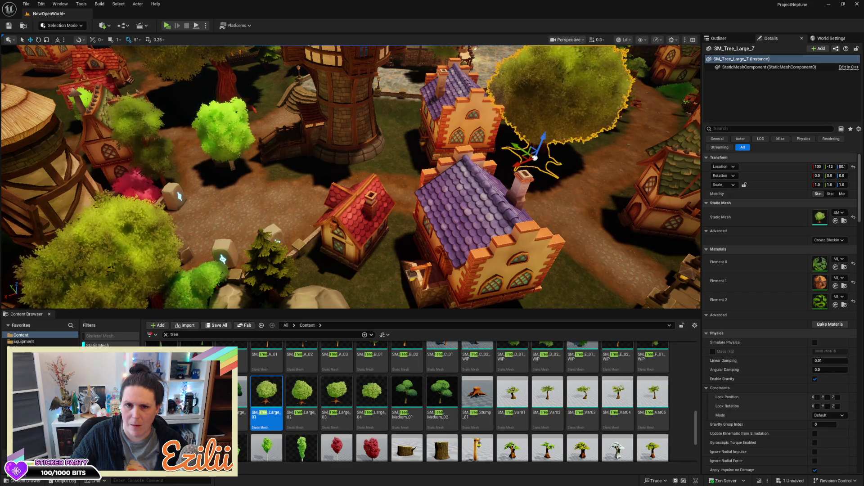
Step: Fly the camera in and around the new large tree to check its placement
{"action": "key", "text": "w"}
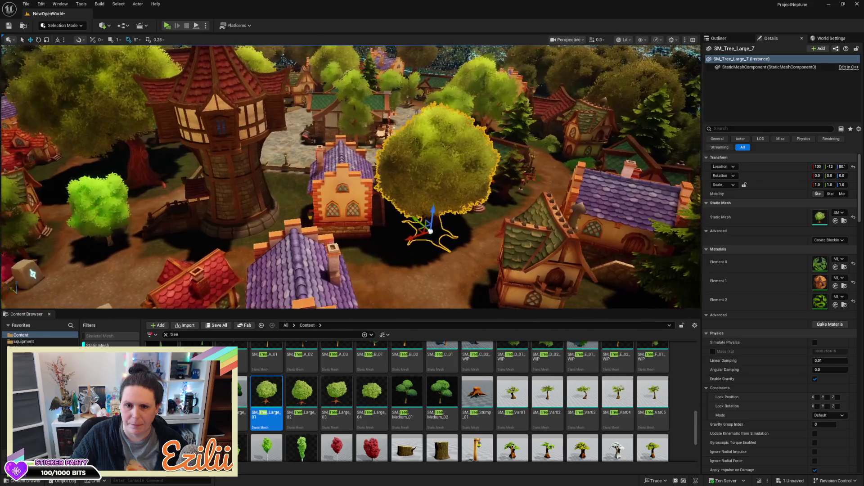
{"action": "key", "text": "w"}
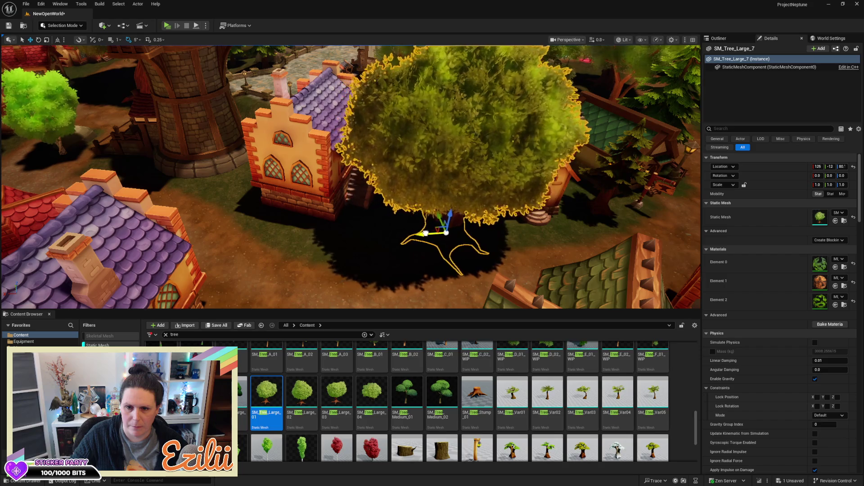
{"action": "key", "text": "w"}
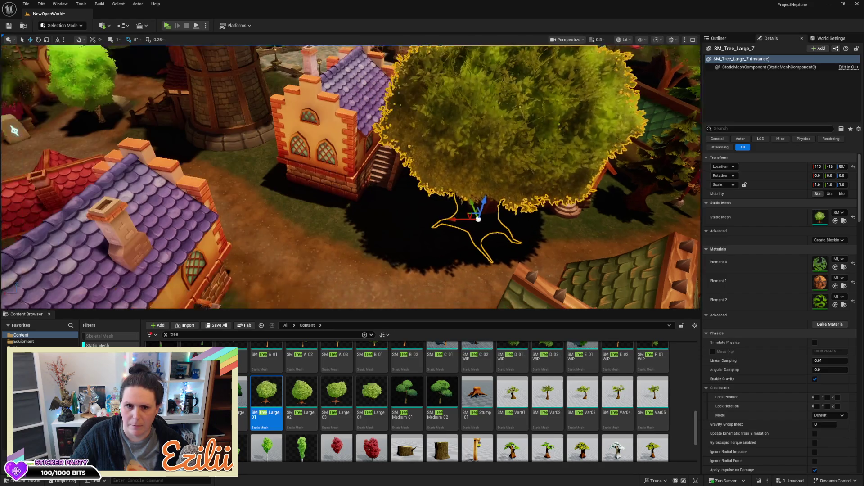
{"action": "key", "text": "w"}
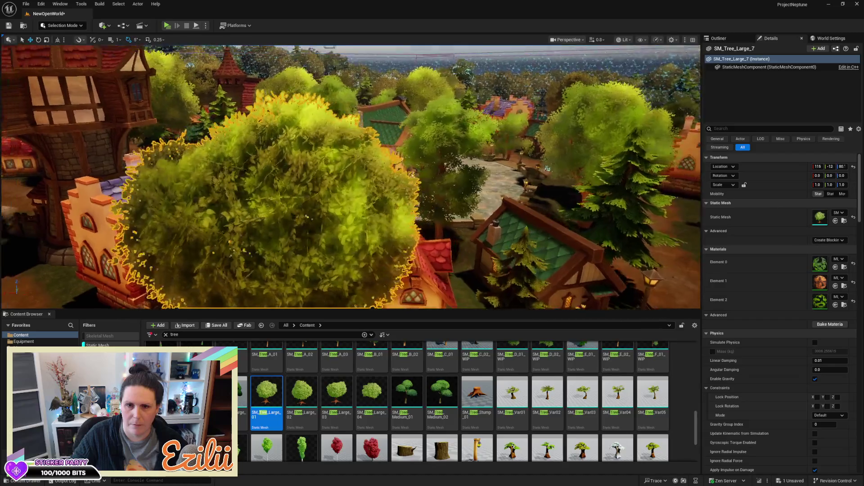
{"action": "key", "text": "w"}
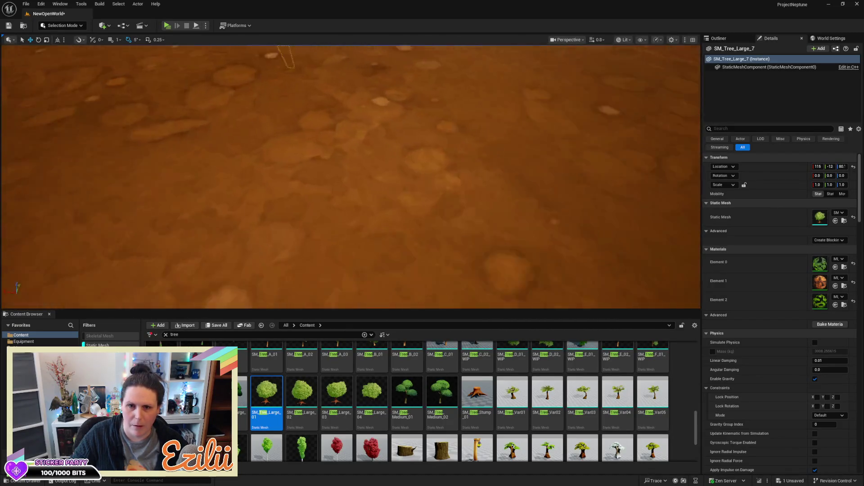
{"action": "key", "text": "f"}
{"action": "key", "text": "a"}
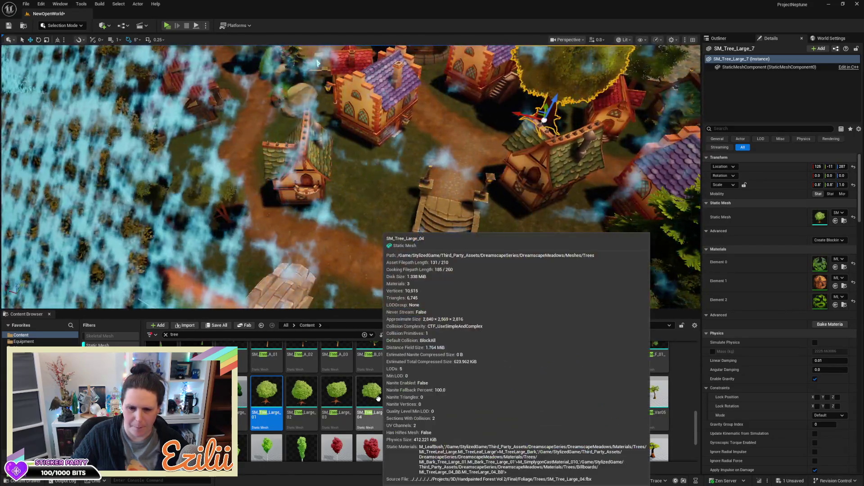
Step: Drop SM_Tree_Large_04 beside the stone stairs and rotate it around its vertical axis
{"action": "left_click_drag", "start_coordinate": [371, 396], "coordinate": [386, 333]}
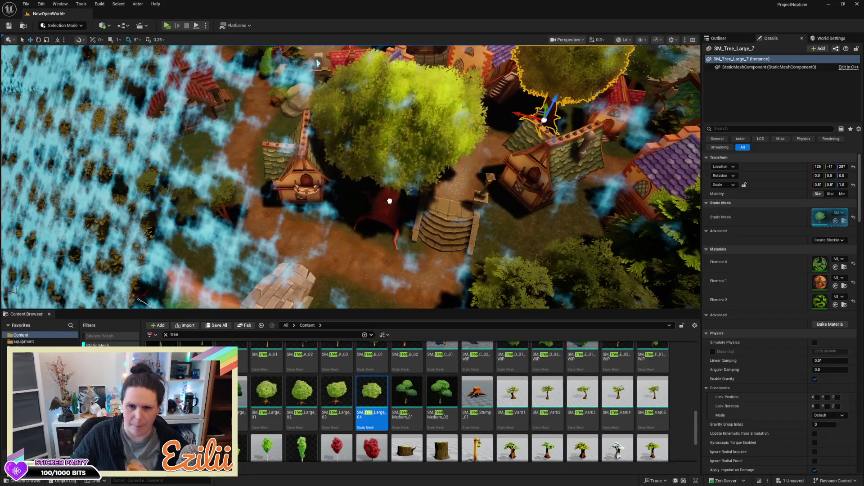
{"action": "left_click_drag", "start_coordinate": [383, 167], "coordinate": [385, 165]}
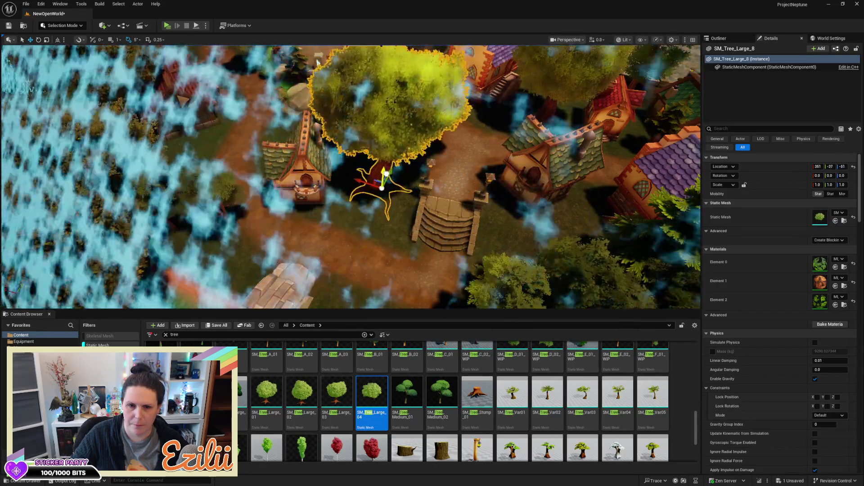
{"action": "scroll", "coordinate": [219, 118], "scroll_direction": "up", "scroll_amount": 5}
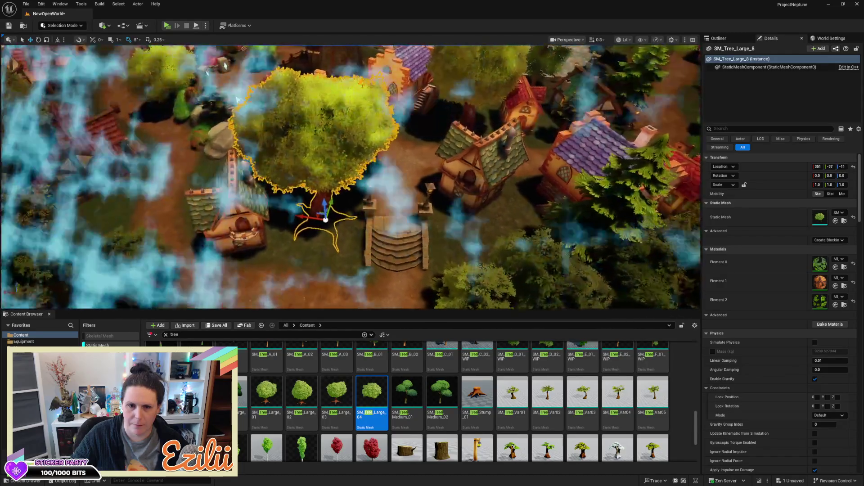
{"action": "key", "text": "e"}
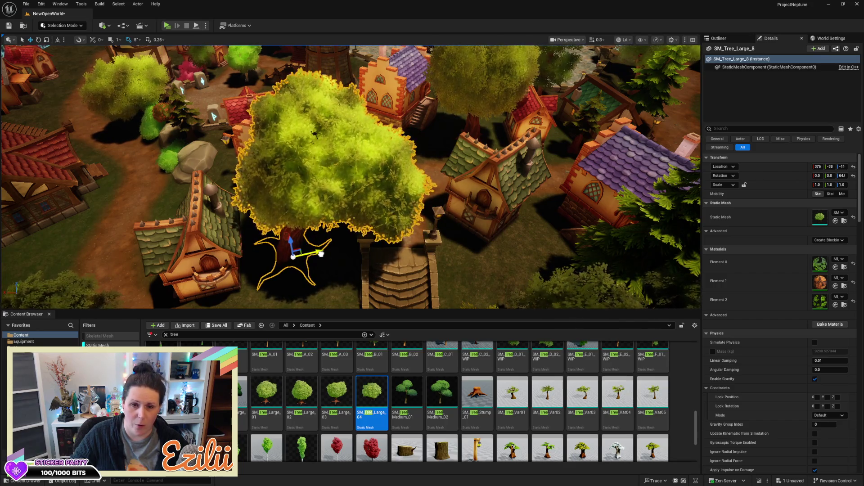
{"action": "scroll", "coordinate": [321, 254], "scroll_direction": "up", "scroll_amount": 5}
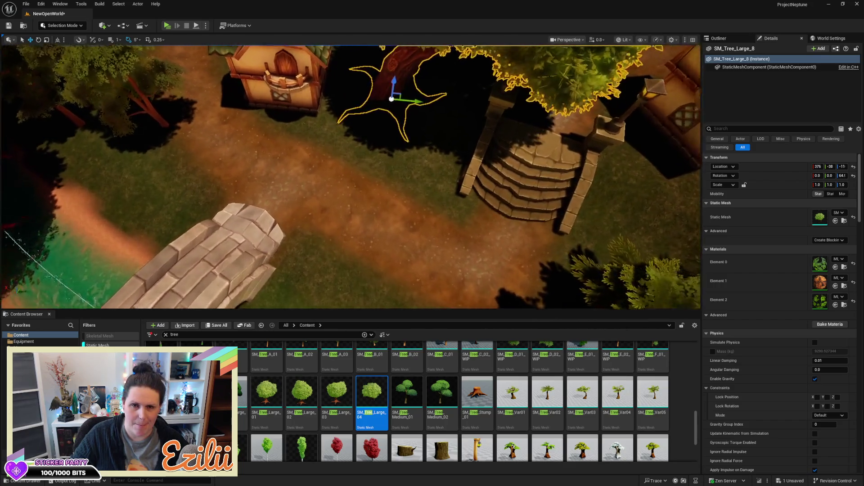
{"action": "mouse_move", "coordinate": [351, 189]}
{"action": "left_mouse_down"}
{"action": "mouse_move", "coordinate": [380, 149]}
{"action": "mouse_move", "coordinate": [412, 140]}
{"action": "mouse_move", "coordinate": [355, 253]}
{"action": "left_mouse_up"}
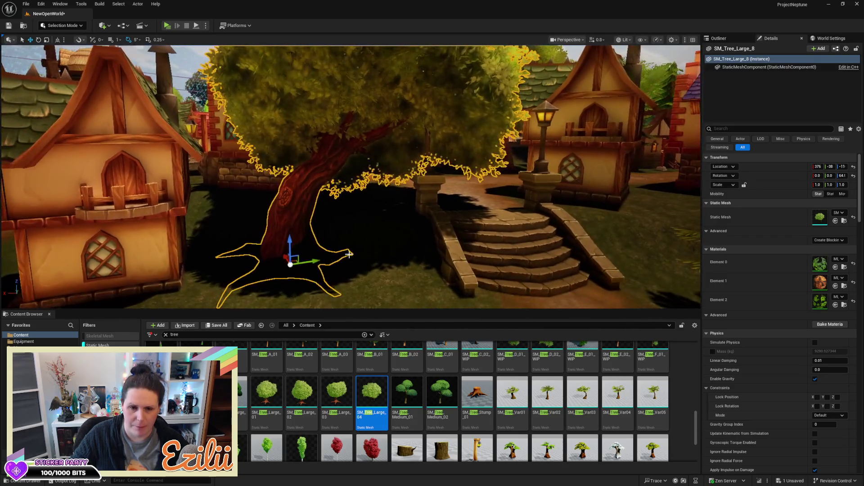
{"action": "mouse_move", "coordinate": [287, 281]}
{"action": "left_mouse_down"}
{"action": "mouse_move", "coordinate": [378, 284]}
{"action": "mouse_move", "coordinate": [414, 275]}
{"action": "mouse_move", "coordinate": [356, 265]}
{"action": "mouse_move", "coordinate": [337, 274]}
{"action": "mouse_move", "coordinate": [351, 283]}
{"action": "mouse_move", "coordinate": [315, 280]}
{"action": "mouse_move", "coordinate": [323, 258]}
{"action": "left_mouse_up"}
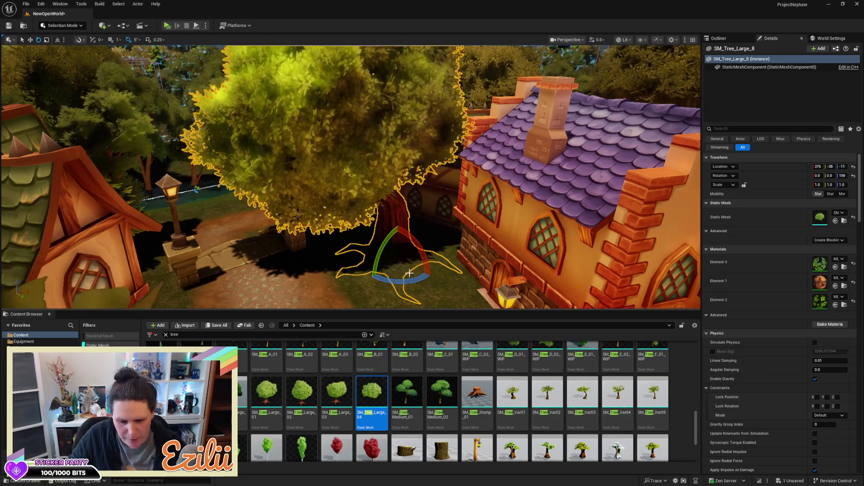
Step: Replace it with SM_Tree_Large_02 and scale it down to about 0.7
{"action": "key", "text": "Delete"}
{"action": "left_click", "coordinate": [301, 392]}
{"action": "mouse_move", "coordinate": [302, 392]}
{"action": "left_mouse_down"}
{"action": "mouse_move", "coordinate": [330, 275]}
{"action": "mouse_move", "coordinate": [378, 245]}
{"action": "mouse_move", "coordinate": [380, 231]}
{"action": "mouse_move", "coordinate": [366, 224]}
{"action": "mouse_move", "coordinate": [360, 255]}
{"action": "left_mouse_up"}
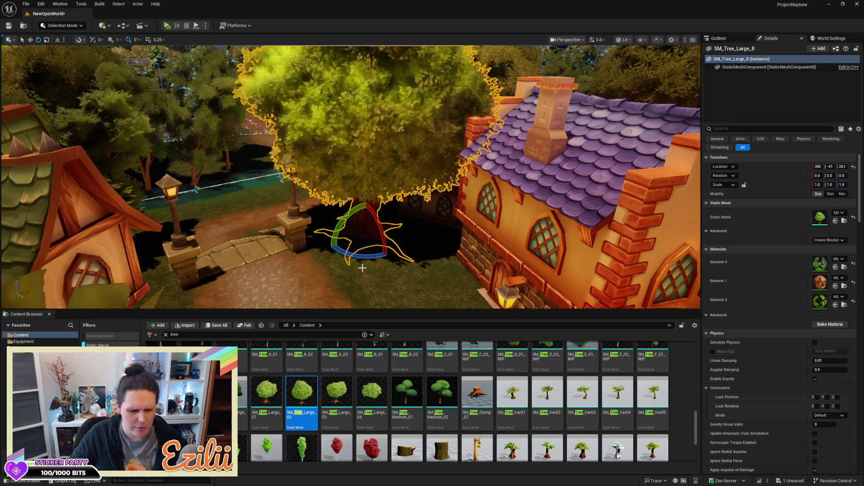
{"action": "key", "text": "r"}
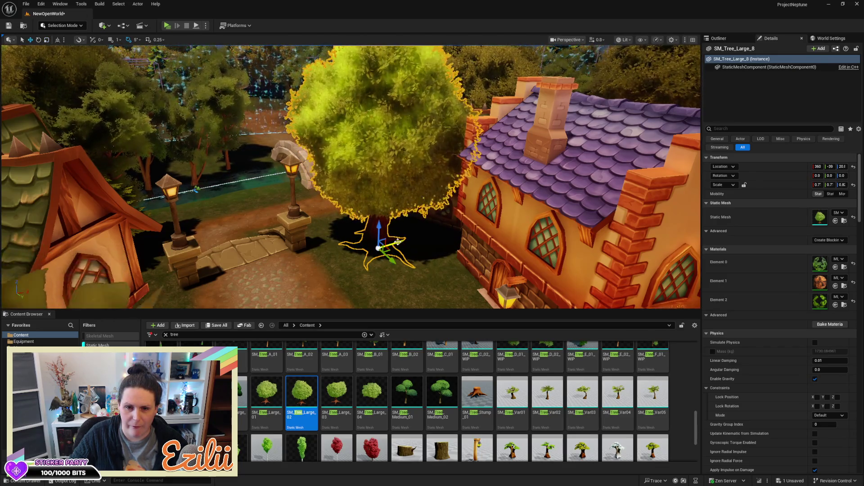
{"action": "left_click_drag", "start_coordinate": [446, 253], "coordinate": [517, 259]}
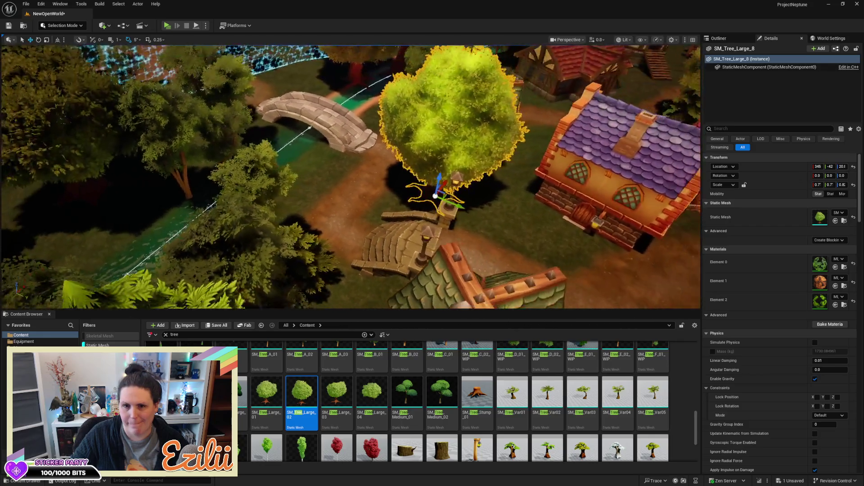
Step: Select Pine_tree_5, rotate it from 69° to 124°, and nudge it slightly back
{"action": "key", "text": "d"}
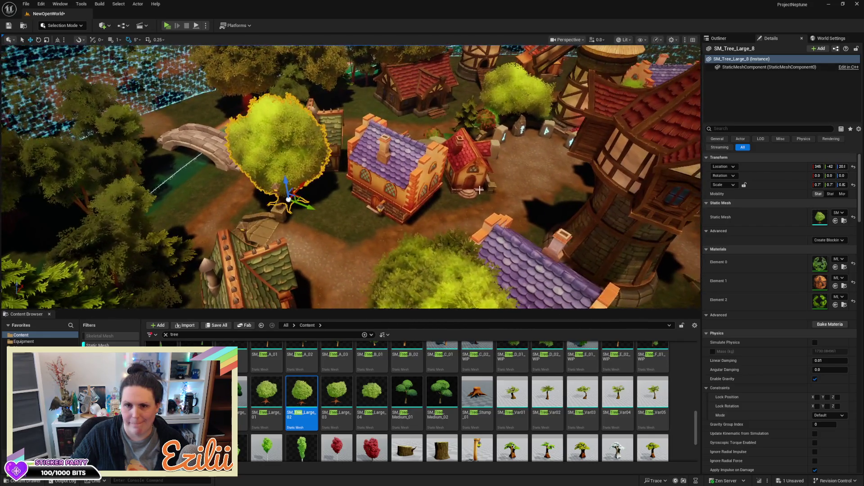
{"action": "left_click", "coordinate": [471, 116]}
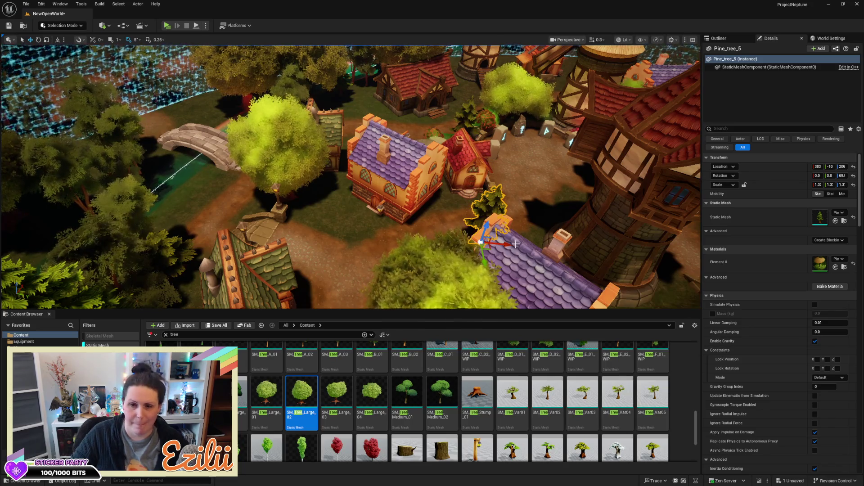
{"action": "scroll", "coordinate": [367, 252], "scroll_direction": "up", "scroll_amount": 10}
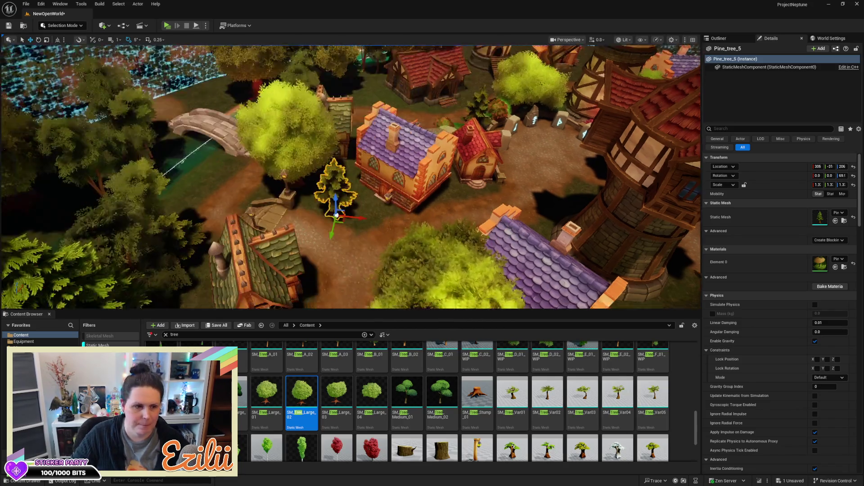
{"action": "key", "text": "f"}
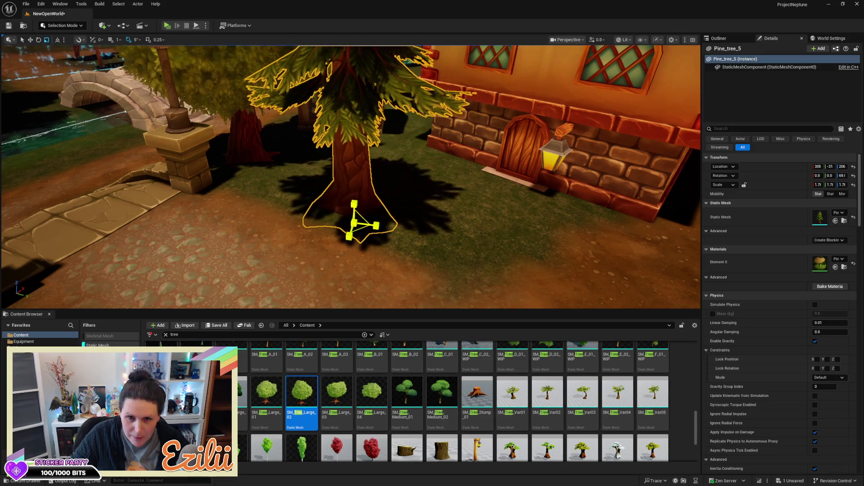
{"action": "scroll", "coordinate": [360, 227], "scroll_direction": "down", "scroll_amount": 5}
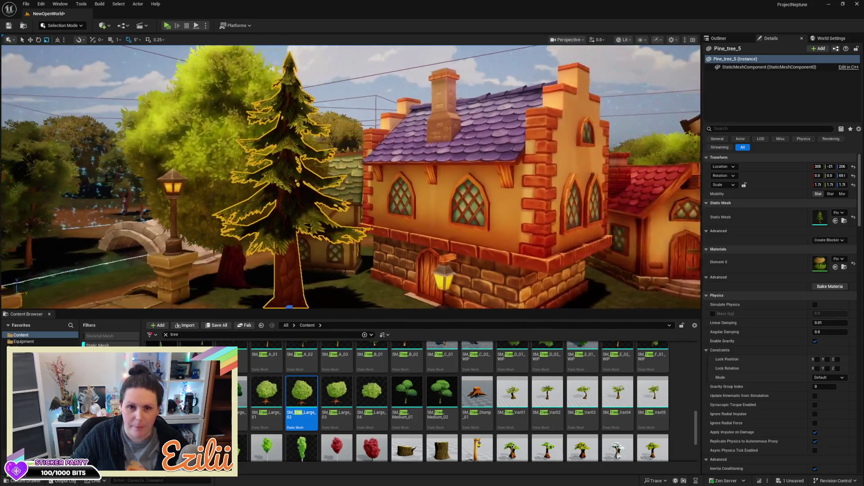
{"action": "left_click_drag", "start_coordinate": [360, 227], "coordinate": [387, 227]}
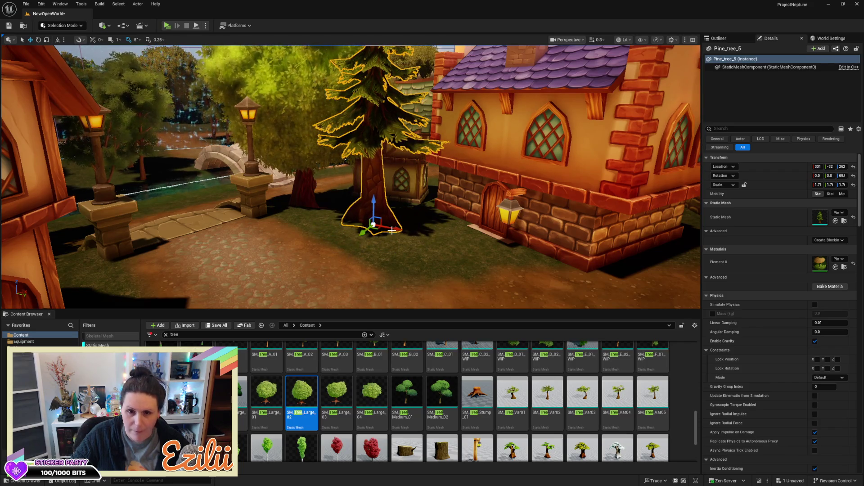
{"action": "left_click_drag", "start_coordinate": [382, 235], "coordinate": [410, 233]}
{"action": "scroll", "coordinate": [409, 233], "scroll_direction": "up", "scroll_amount": 5}
{"action": "scroll", "coordinate": [410, 233], "scroll_direction": "down", "scroll_amount": 6}
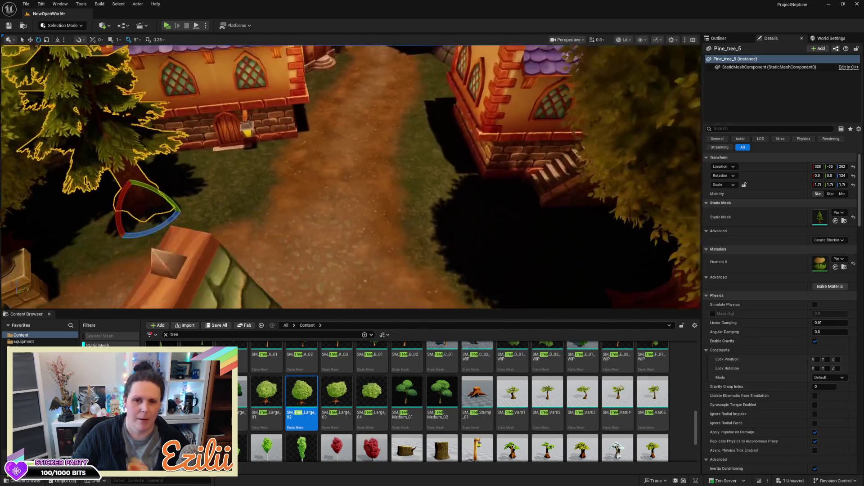
{"action": "scroll", "coordinate": [409, 233], "scroll_direction": "down", "scroll_amount": 8}
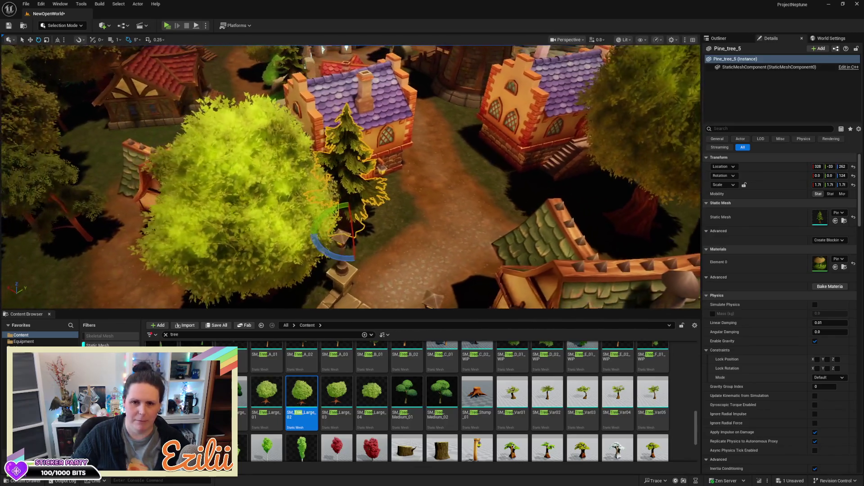
{"action": "mouse_move", "coordinate": [436, 273]}
{"action": "left_mouse_down"}
{"action": "mouse_move", "coordinate": [450, 279]}
{"action": "mouse_move", "coordinate": [437, 272]}
{"action": "left_mouse_up"}
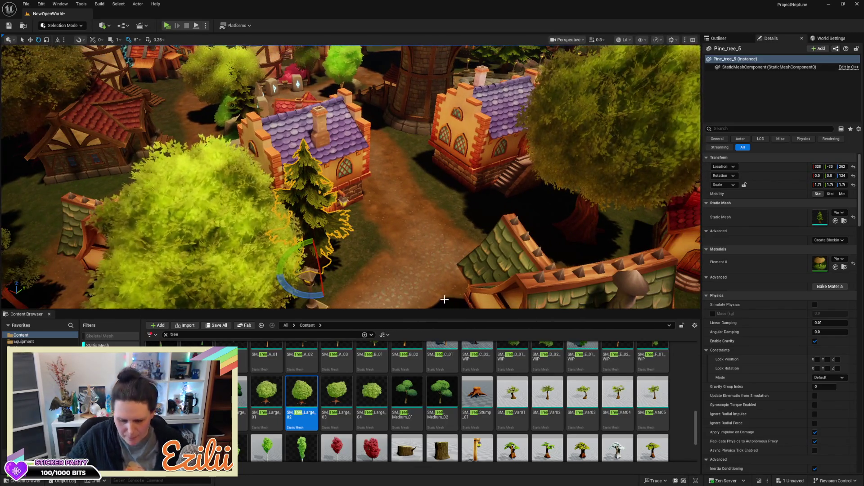
{"action": "scroll", "coordinate": [524, 378], "scroll_direction": "down", "scroll_amount": 2}
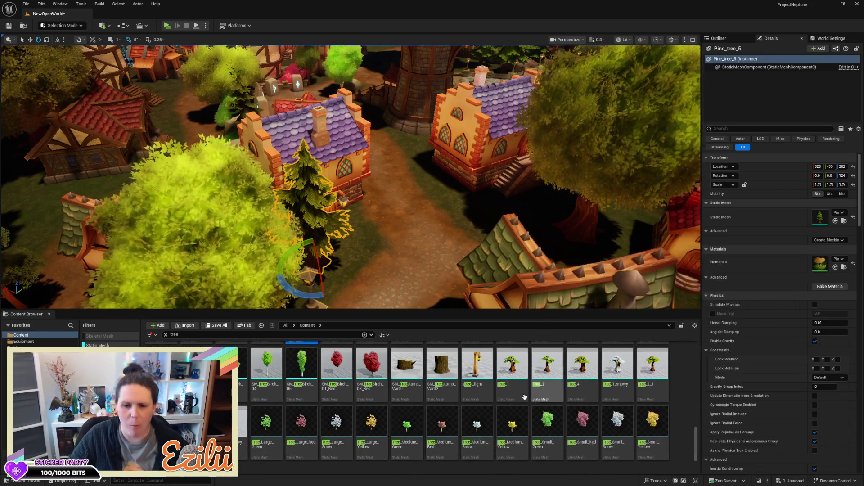
Step: Try a Tree_Large_Green tree among the houses, then delete it
{"action": "mouse_move", "coordinate": [449, 416]}
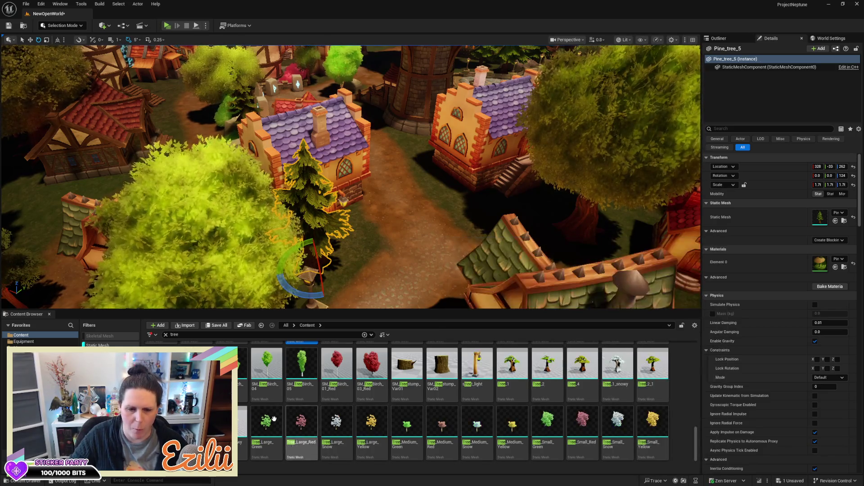
{"action": "left_click", "coordinate": [280, 411]}
{"action": "left_click_drag", "start_coordinate": [435, 230], "coordinate": [425, 225]}
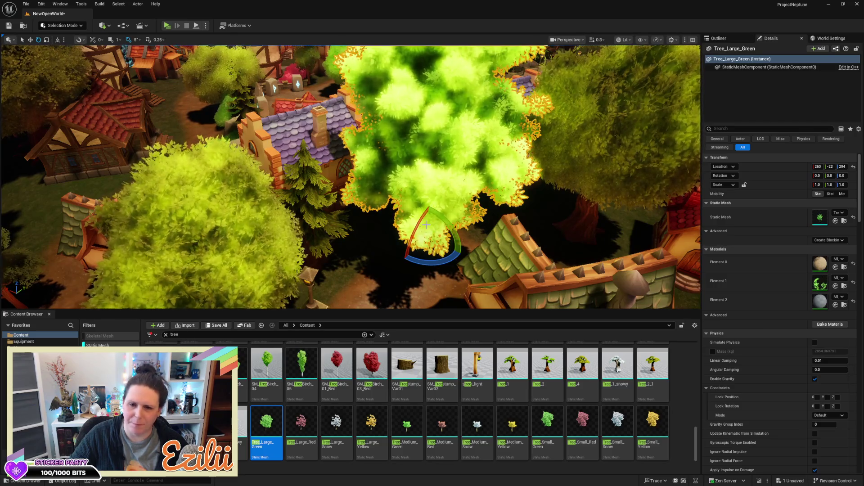
{"action": "key", "text": "Delete"}
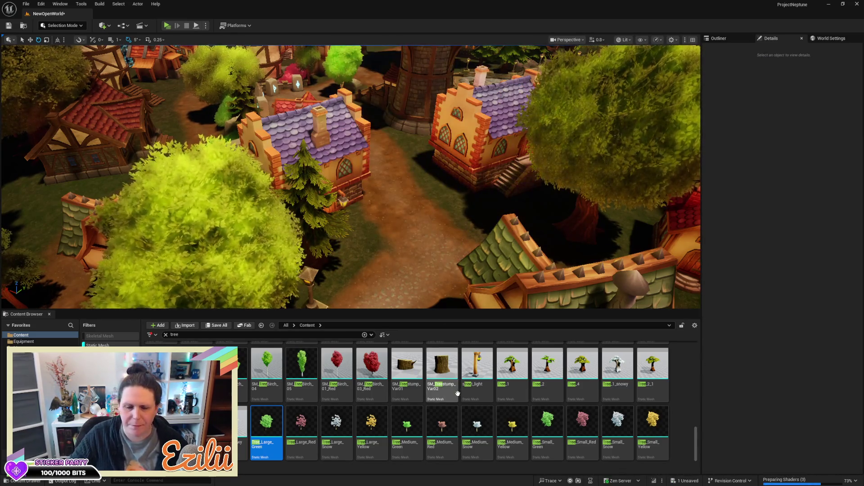
Step: Place a leafy SM_Tree_A_03 beside the pine near the house
{"action": "scroll", "coordinate": [459, 393], "scroll_direction": "up", "scroll_amount": 3}
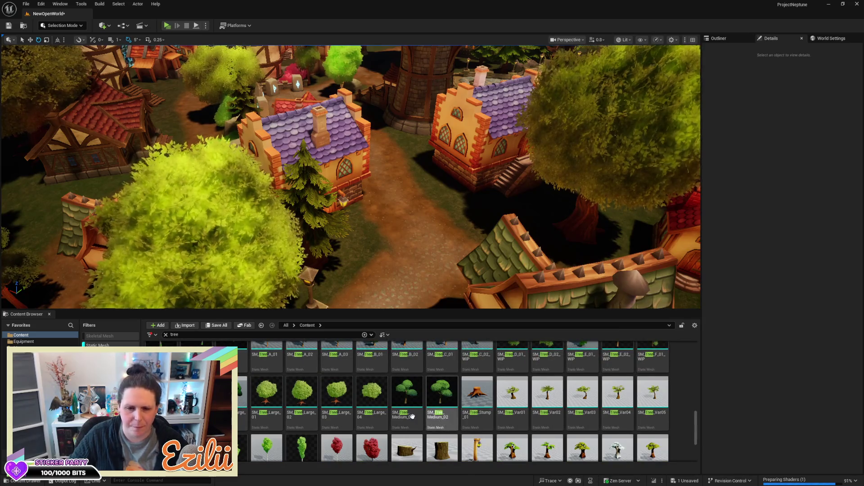
{"action": "mouse_move", "coordinate": [338, 394]}
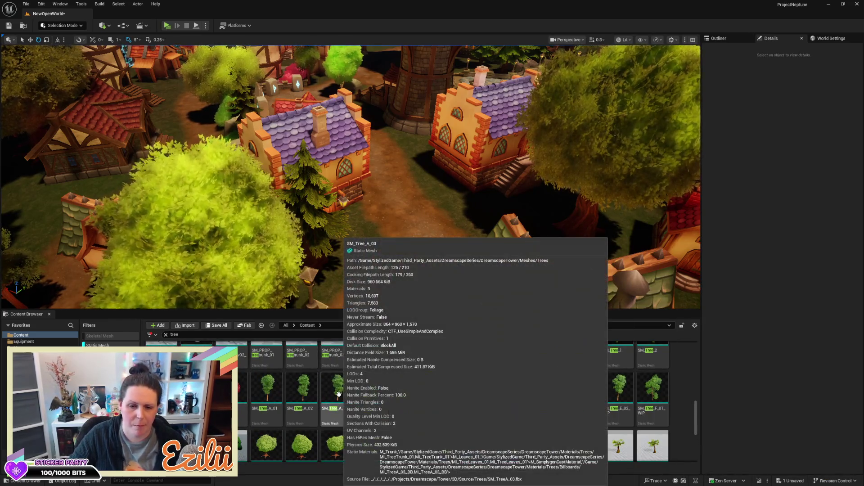
{"action": "left_click_drag", "start_coordinate": [339, 395], "coordinate": [375, 231]}
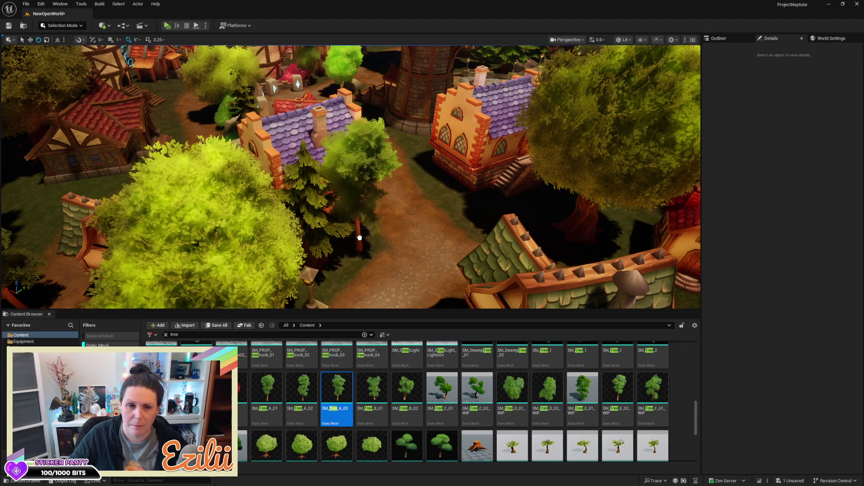
{"action": "left_click", "coordinate": [359, 239]}
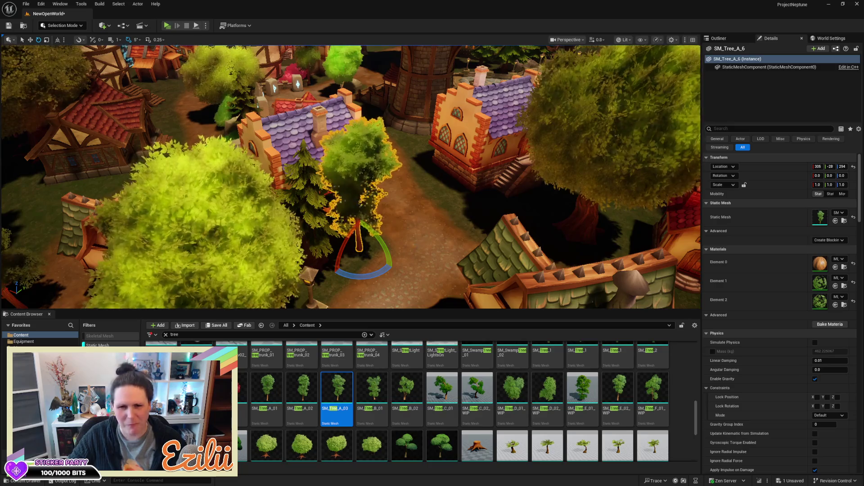
{"action": "key", "text": "w"}
{"action": "key", "text": "s"}
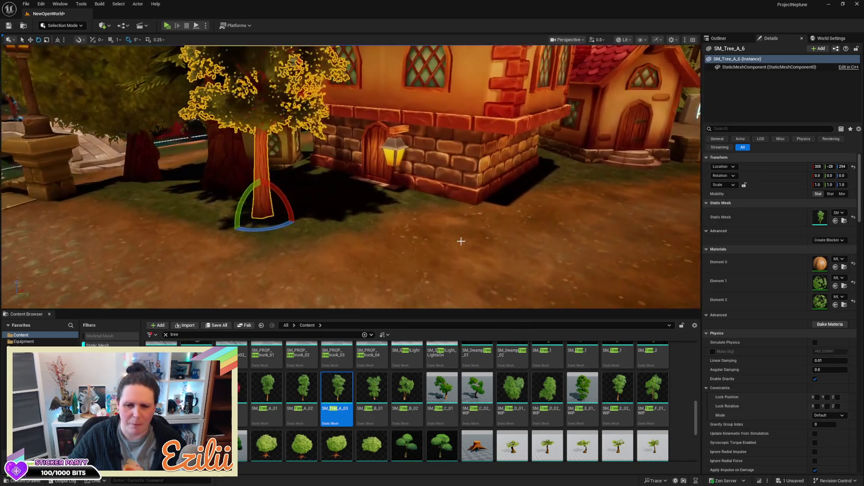
{"action": "scroll", "coordinate": [483, 391], "scroll_direction": "up", "scroll_amount": 2}
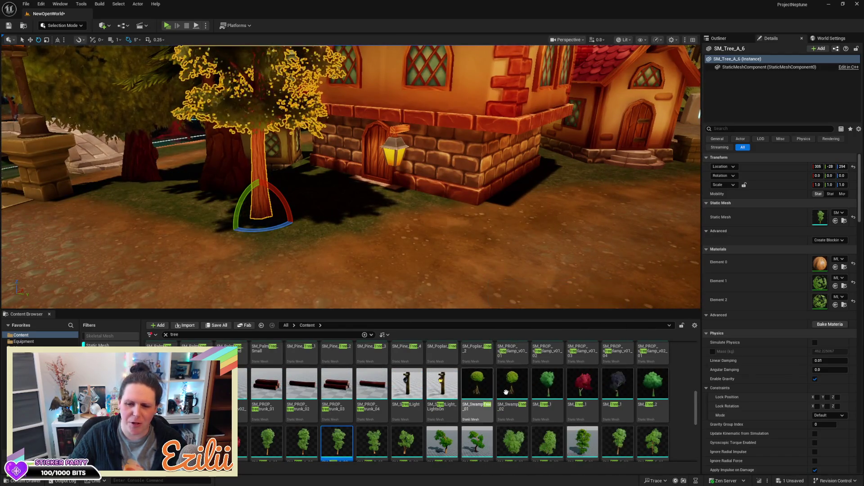
{"action": "scroll", "coordinate": [493, 392], "scroll_direction": "up", "scroll_amount": 3}
{"action": "scroll", "coordinate": [532, 395], "scroll_direction": "up", "scroll_amount": 2}
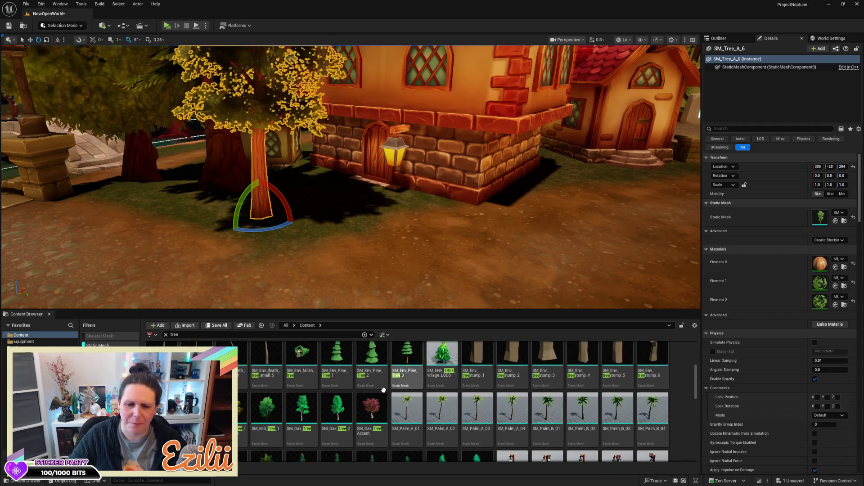
Step: Try an oak and an SM_Common_Tree_09 near the house, deleting each
{"action": "mouse_move", "coordinate": [347, 401]}
{"action": "left_mouse_down"}
{"action": "mouse_move", "coordinate": [415, 288]}
{"action": "mouse_move", "coordinate": [435, 272]}
{"action": "left_mouse_up"}
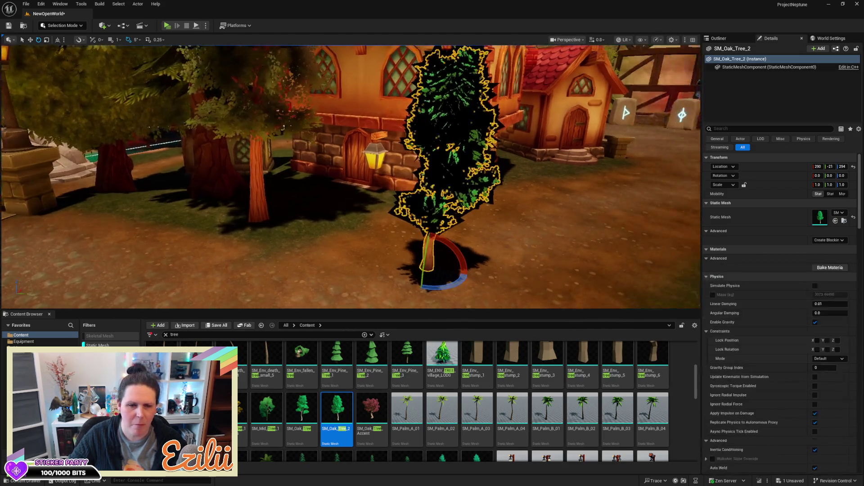
{"action": "key", "text": "f"}
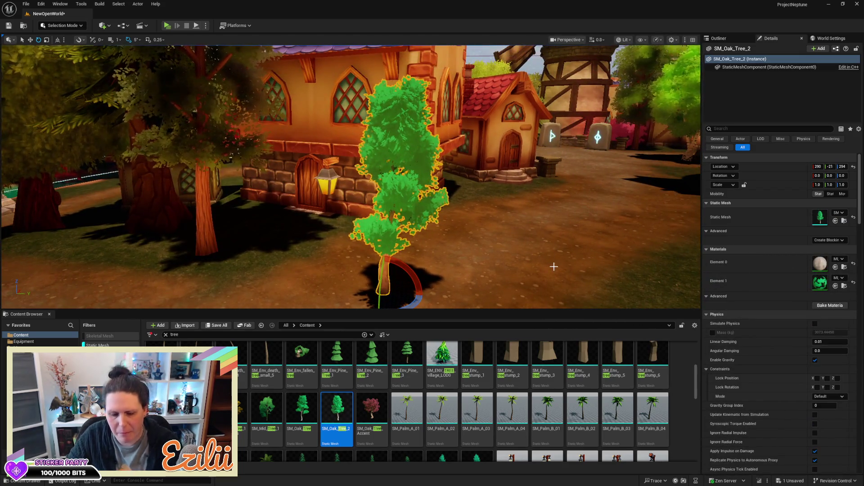
{"action": "key", "text": "Delete"}
{"action": "scroll", "coordinate": [479, 366], "scroll_direction": "up", "scroll_amount": 3}
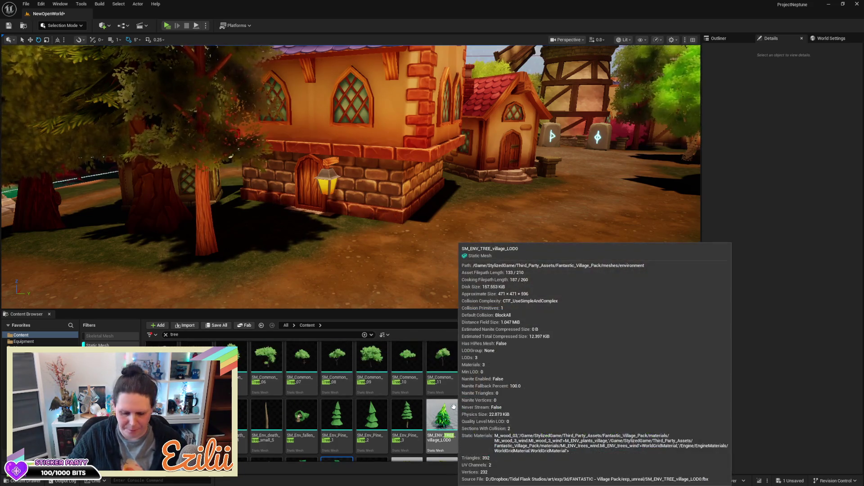
{"action": "scroll", "coordinate": [456, 398], "scroll_direction": "up", "scroll_amount": 2}
{"action": "left_click", "coordinate": [372, 412]}
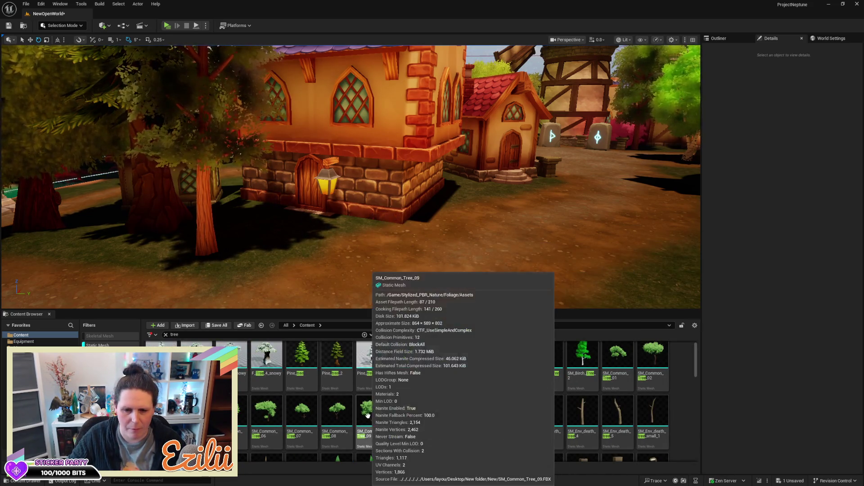
{"action": "left_click_drag", "start_coordinate": [380, 274], "coordinate": [400, 269]}
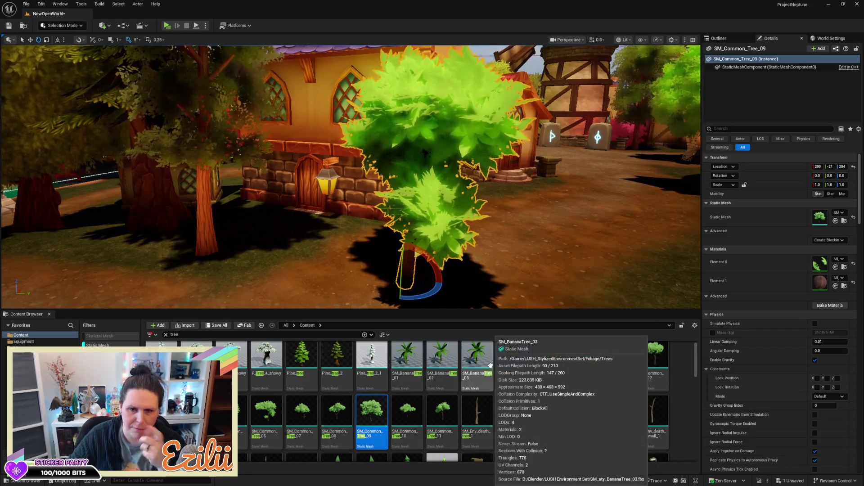
{"action": "key", "text": "Delete"}
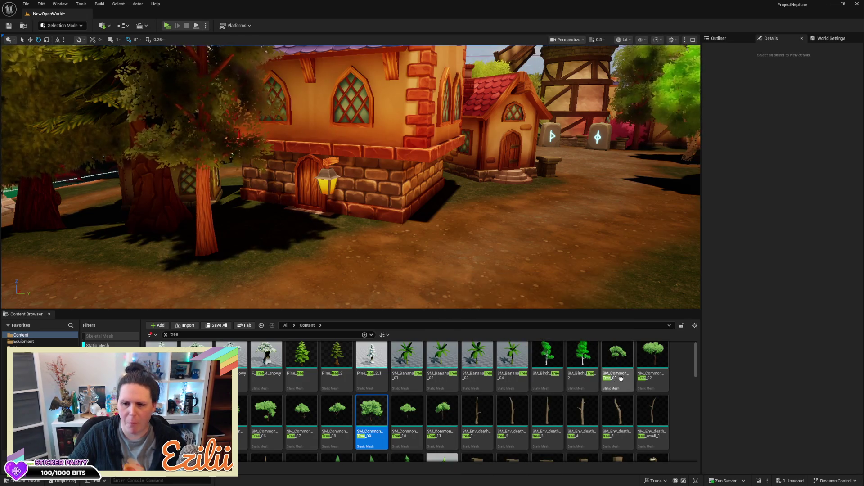
{"action": "scroll", "coordinate": [621, 381], "scroll_direction": "down", "scroll_amount": 3}
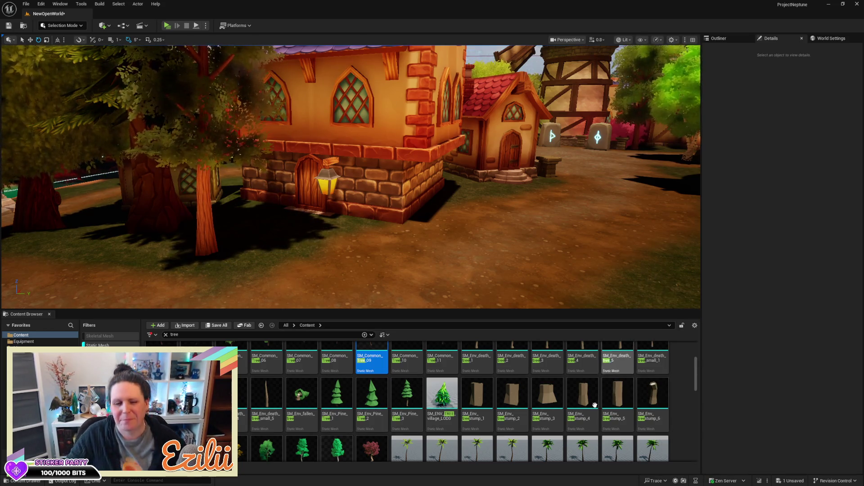
{"action": "scroll", "coordinate": [423, 379], "scroll_direction": "down", "scroll_amount": 2}
{"action": "scroll", "coordinate": [424, 378], "scroll_direction": "down", "scroll_amount": 3}
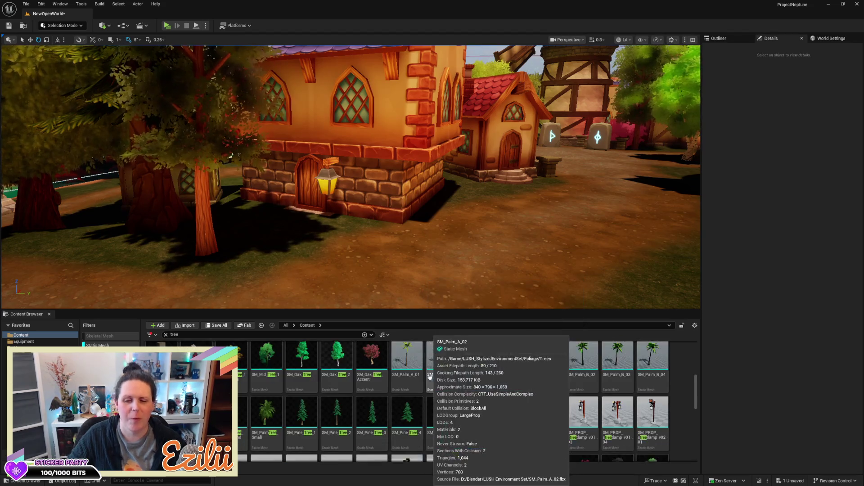
{"action": "left_click_drag", "start_coordinate": [502, 261], "coordinate": [502, 176]}
{"action": "mouse_move", "coordinate": [455, 374]}
{"action": "left_mouse_down"}
{"action": "mouse_move", "coordinate": [530, 256]}
{"action": "mouse_move", "coordinate": [599, 209]}
{"action": "left_mouse_up"}
{"action": "left_click_drag", "start_coordinate": [477, 364], "coordinate": [603, 203]}
{"action": "left_click_drag", "start_coordinate": [569, 266], "coordinate": [570, 266]}
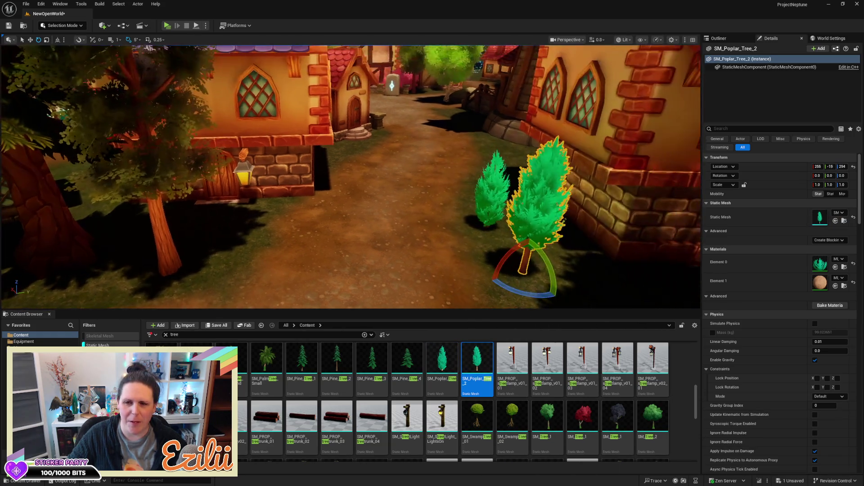
{"action": "key", "text": "ctrl+z"}
{"action": "key", "text": "ctrl+z"}
{"action": "key", "text": "ctrl+z"}
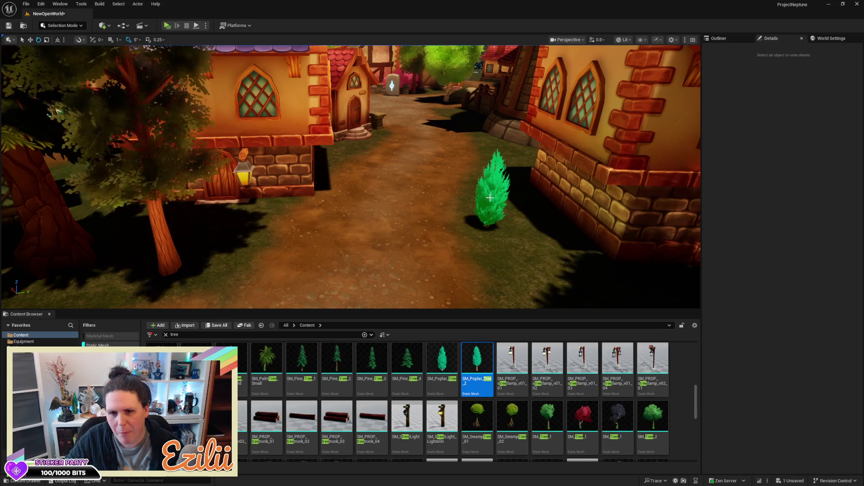
{"action": "left_click_drag", "start_coordinate": [477, 202], "coordinate": [432, 194]}
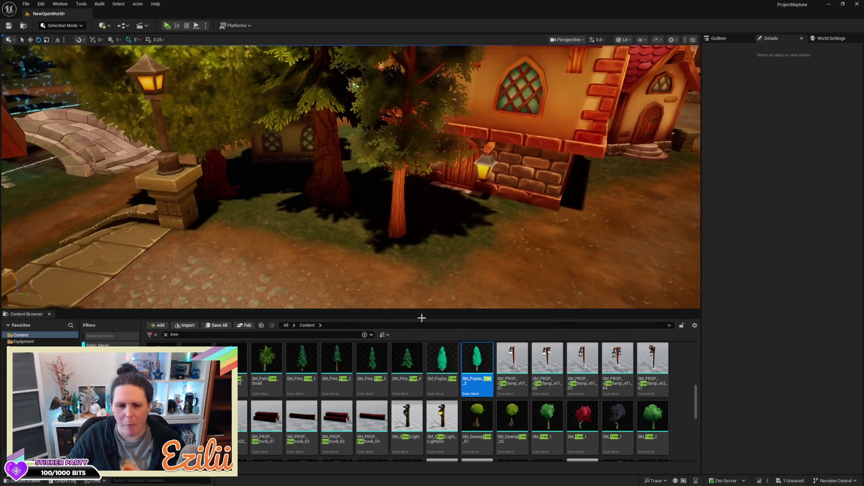
{"action": "left_click", "coordinate": [372, 360]}
{"action": "left_click_drag", "start_coordinate": [420, 330], "coordinate": [518, 268]}
{"action": "key", "text": "ctrl+z"}
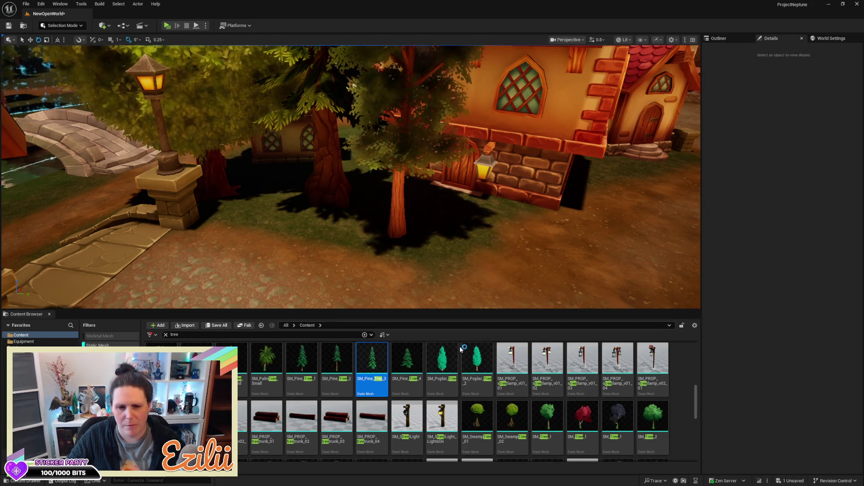
{"action": "scroll", "coordinate": [437, 371], "scroll_direction": "up", "scroll_amount": 1}
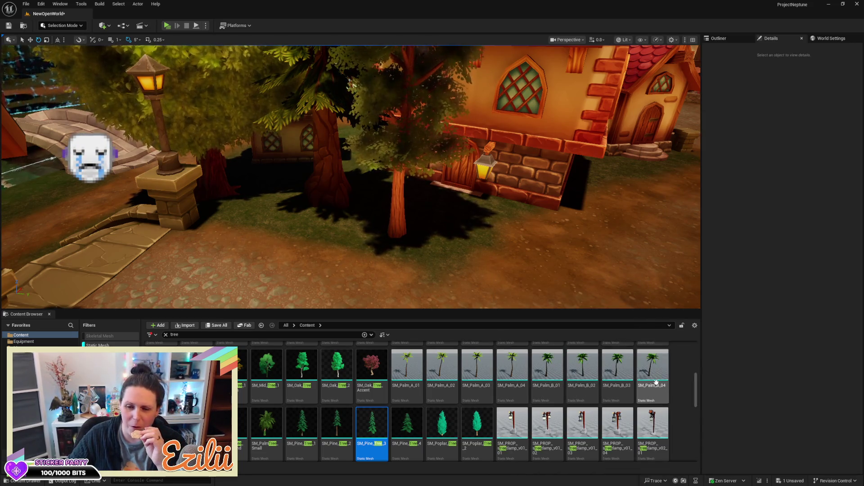
Step: Fly the viewport camera down the village street to the open ground between the houses
{"action": "scroll", "coordinate": [656, 384], "scroll_direction": "down", "scroll_amount": 5}
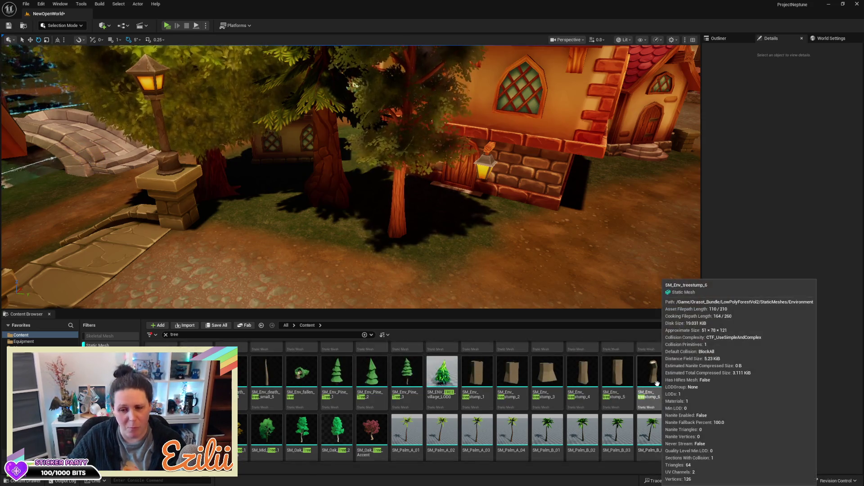
{"action": "scroll", "coordinate": [657, 384], "scroll_direction": "up", "scroll_amount": 2}
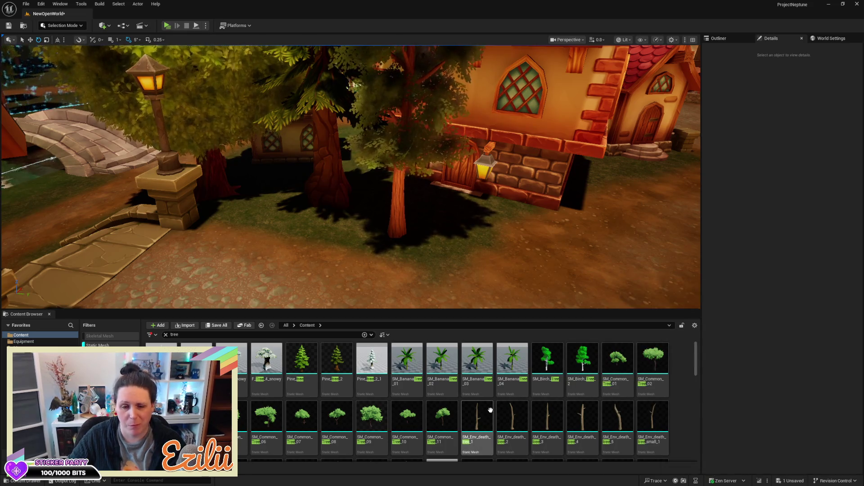
{"action": "scroll", "coordinate": [496, 400], "scroll_direction": "down", "scroll_amount": 2}
{"action": "scroll", "coordinate": [496, 398], "scroll_direction": "down", "scroll_amount": 5}
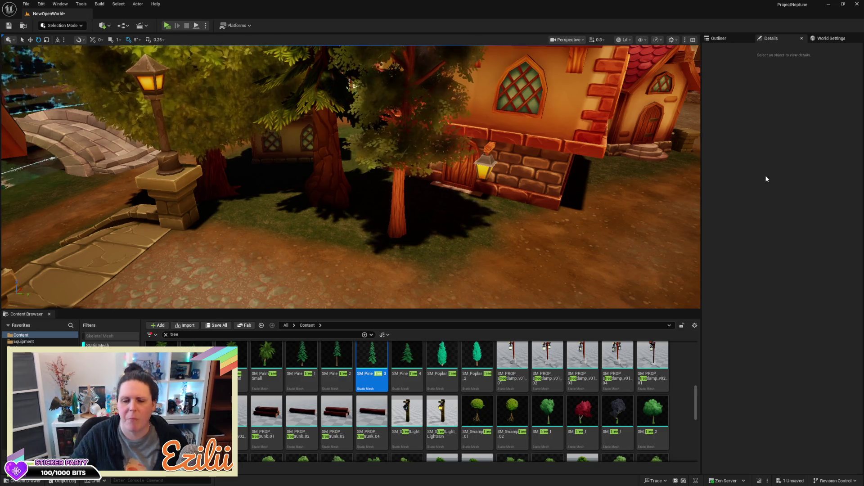
{"action": "scroll", "coordinate": [588, 360], "scroll_direction": "down", "scroll_amount": 2}
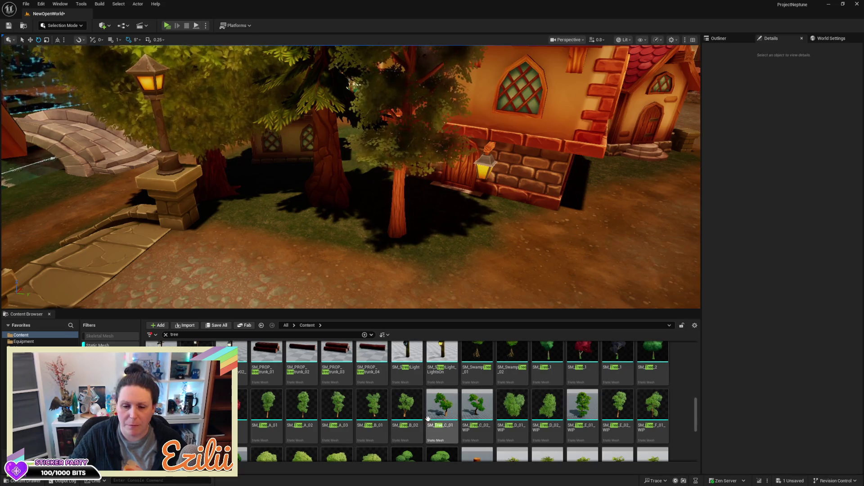
{"action": "left_click_drag", "start_coordinate": [351, 180], "coordinate": [423, 166]}
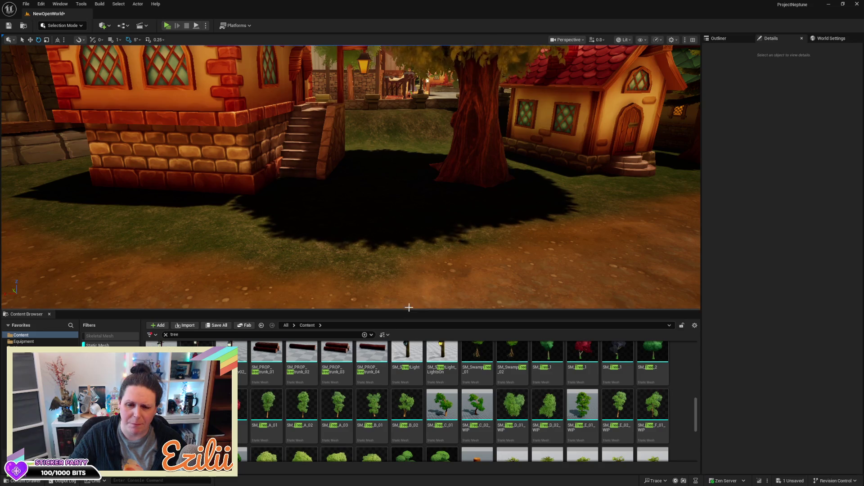
{"action": "mouse_move", "coordinate": [416, 291]}
{"action": "left_mouse_down"}
{"action": "mouse_move", "coordinate": [417, 300]}
{"action": "mouse_move", "coordinate": [417, 249]}
{"action": "left_mouse_up"}
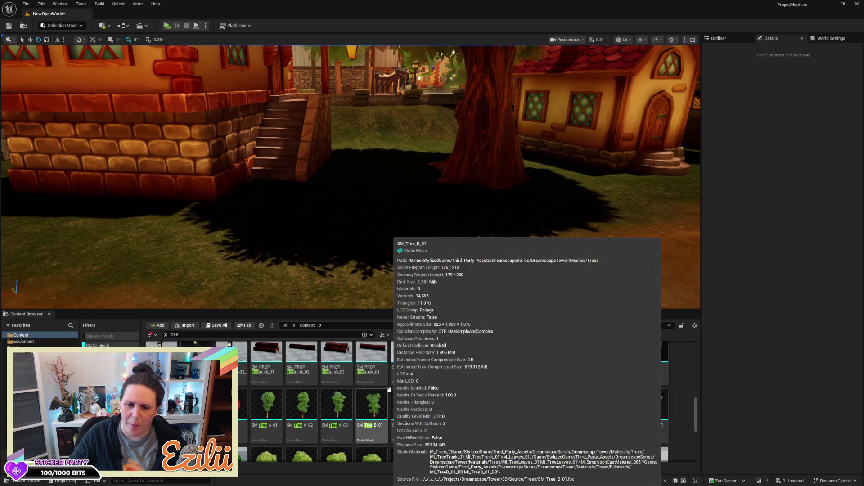
{"action": "scroll", "coordinate": [389, 390], "scroll_direction": "down", "scroll_amount": 2}
{"action": "scroll", "coordinate": [389, 390], "scroll_direction": "up", "scroll_amount": 5}
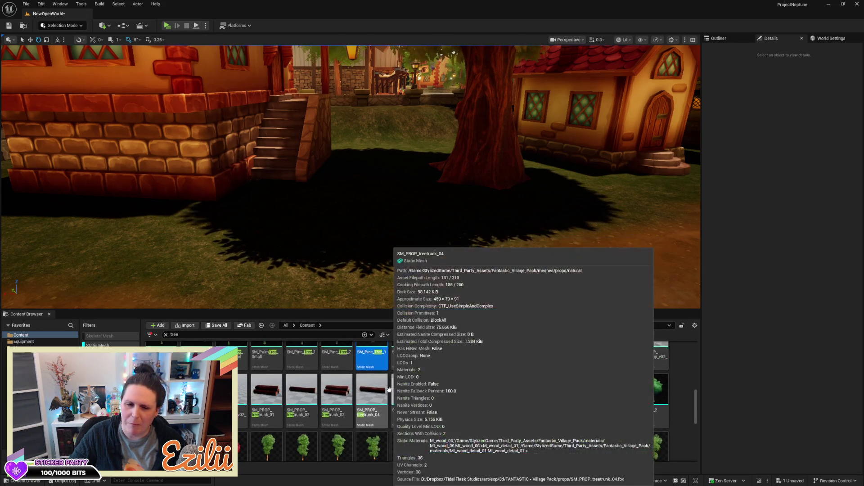
{"action": "scroll", "coordinate": [341, 395], "scroll_direction": "up", "scroll_amount": 5}
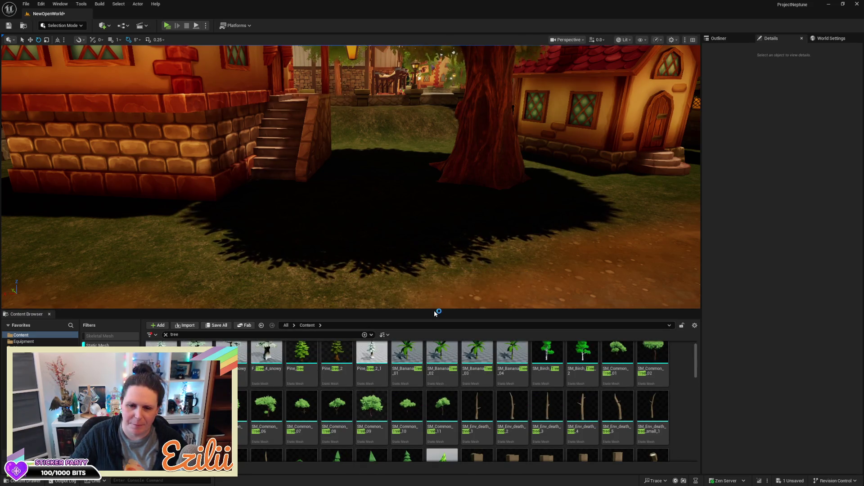
Step: Make the Content Browser taller and scroll through the 'tree' search results
{"action": "left_click_drag", "start_coordinate": [436, 312], "coordinate": [441, 269]}
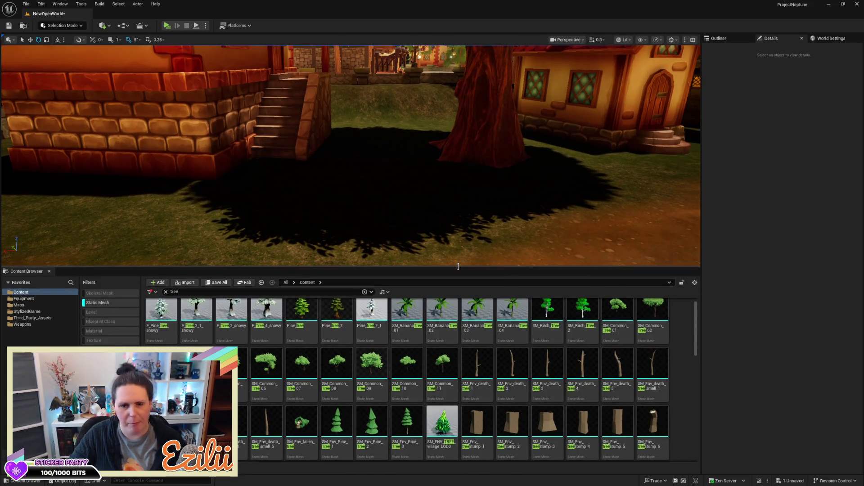
{"action": "scroll", "coordinate": [439, 329], "scroll_direction": "down", "scroll_amount": 3}
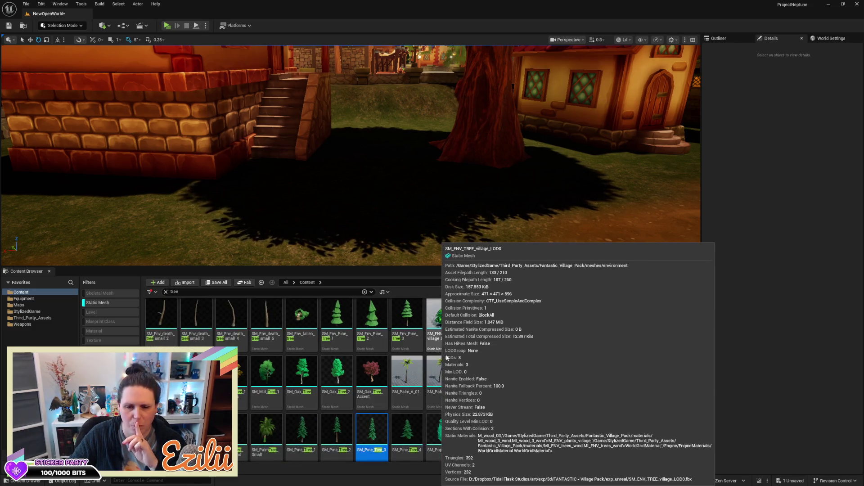
{"action": "scroll", "coordinate": [585, 382], "scroll_direction": "down", "scroll_amount": 5}
{"action": "scroll", "coordinate": [672, 384], "scroll_direction": "down", "scroll_amount": 8}
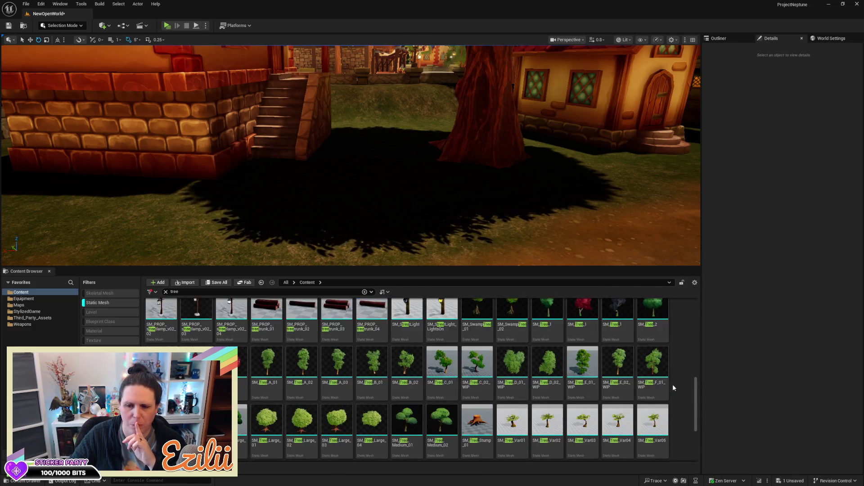
{"action": "scroll", "coordinate": [674, 387], "scroll_direction": "up", "scroll_amount": 10}
{"action": "scroll", "coordinate": [670, 390], "scroll_direction": "up", "scroll_amount": 4}
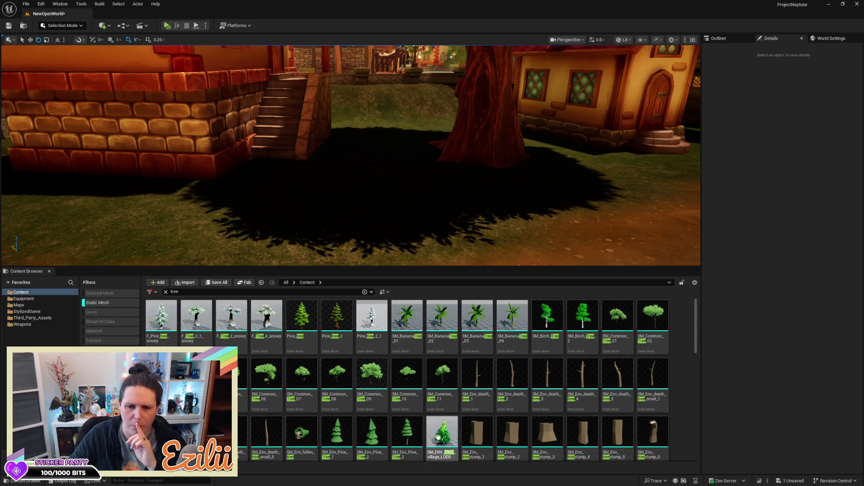
Step: Place SM_Common_Tree_10 on the dirt, snap it to the floor and sink it slightly
{"action": "mouse_move", "coordinate": [407, 380]}
{"action": "left_mouse_down"}
{"action": "mouse_move", "coordinate": [482, 241]}
{"action": "mouse_move", "coordinate": [427, 201]}
{"action": "mouse_move", "coordinate": [447, 210]}
{"action": "left_mouse_up"}
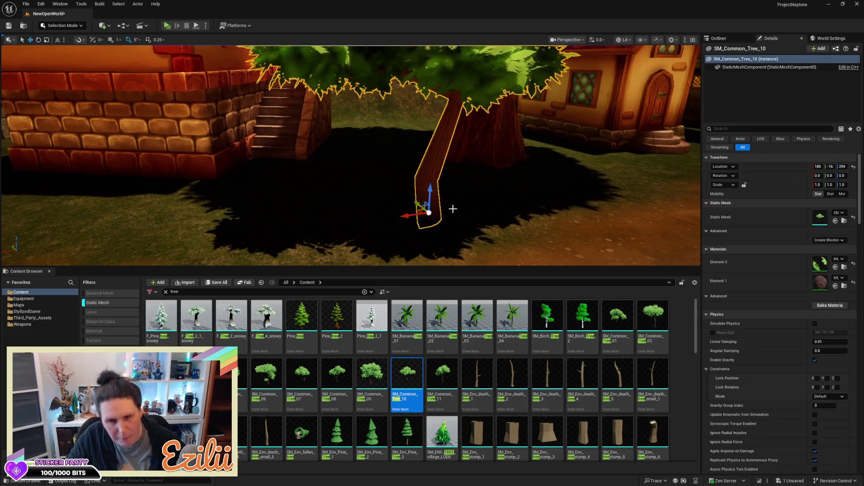
{"action": "key", "text": "End"}
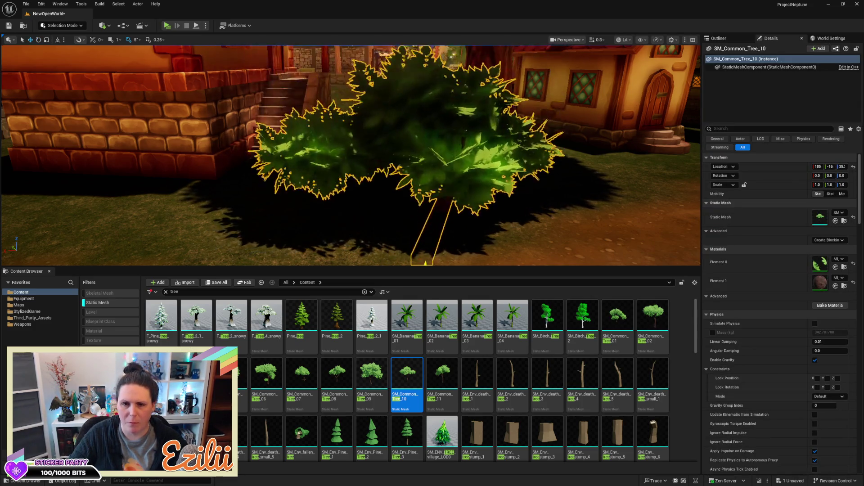
{"action": "left_click_drag", "start_coordinate": [351, 155], "coordinate": [351, 155]}
{"action": "left_click_drag", "start_coordinate": [296, 185], "coordinate": [297, 227]}
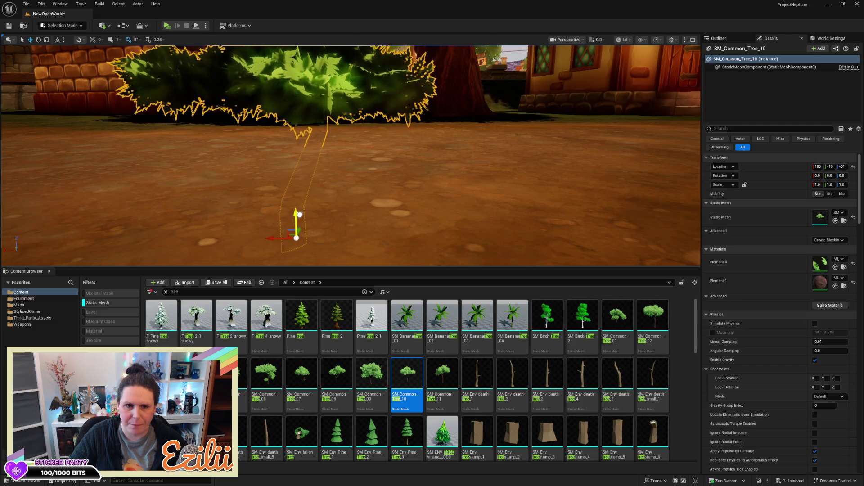
{"action": "left_click_drag", "start_coordinate": [349, 229], "coordinate": [349, 229]}
{"action": "left_click_drag", "start_coordinate": [362, 178], "coordinate": [362, 178]}
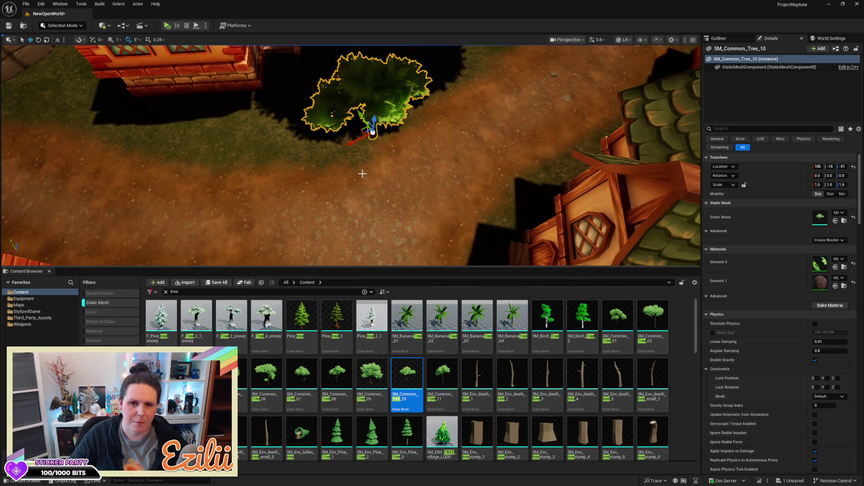
Step: Shift the tree along X, turn it on Z, then bring in SM_Common_Tree_09
{"action": "left_click_drag", "start_coordinate": [318, 162], "coordinate": [281, 175]}
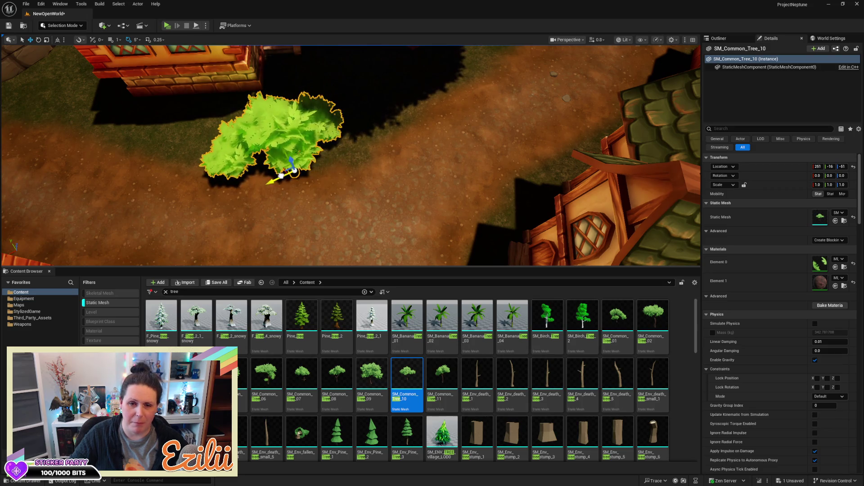
{"action": "left_click_drag", "start_coordinate": [276, 206], "coordinate": [333, 166]}
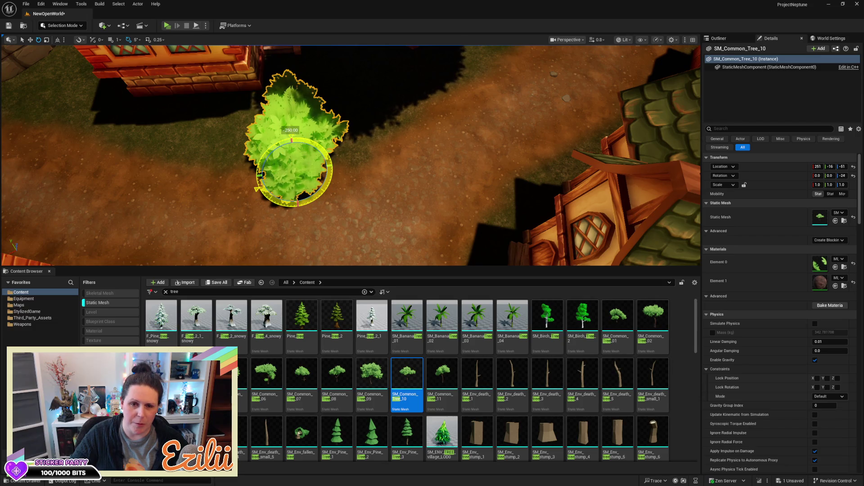
{"action": "mouse_move", "coordinate": [299, 178]}
{"action": "left_mouse_down"}
{"action": "mouse_move", "coordinate": [264, 187]}
{"action": "mouse_move", "coordinate": [275, 186]}
{"action": "left_mouse_up"}
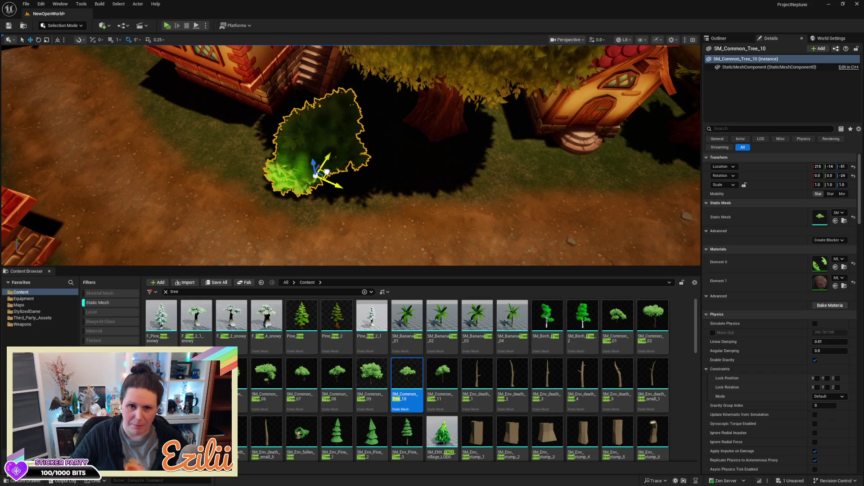
{"action": "left_click_drag", "start_coordinate": [329, 172], "coordinate": [335, 201]}
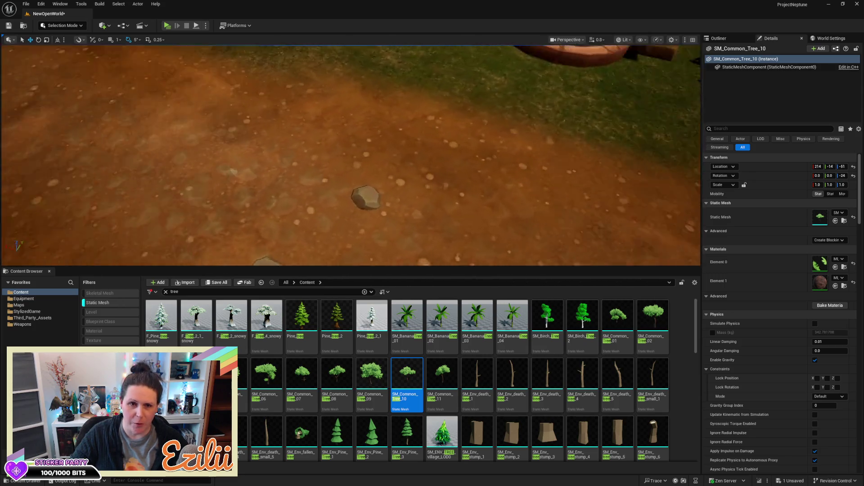
{"action": "key", "text": "f"}
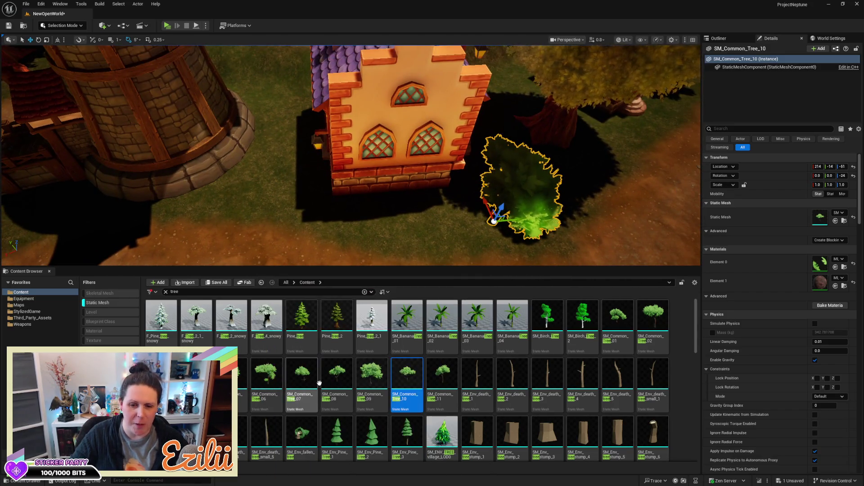
{"action": "left_click_drag", "start_coordinate": [371, 377], "coordinate": [402, 236]}
Step: Replace SM_Common_Tree_09 with SM_Tree_Large_9 beside the purple-roofed house
{"action": "scroll", "coordinate": [456, 365], "scroll_direction": "down", "scroll_amount": 3}
{"action": "scroll", "coordinate": [455, 365], "scroll_direction": "down", "scroll_amount": 10}
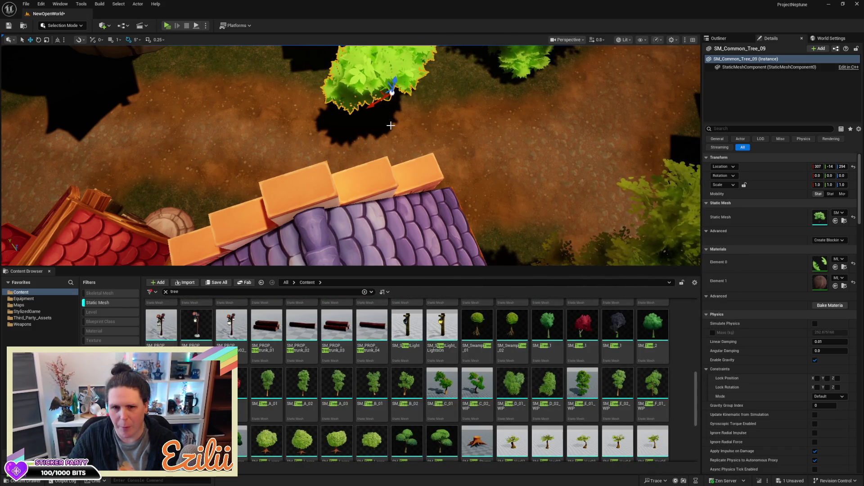
{"action": "key", "text": "Delete"}
{"action": "left_click", "coordinate": [310, 430]}
{"action": "mouse_move", "coordinate": [311, 414]}
{"action": "left_mouse_down"}
{"action": "mouse_move", "coordinate": [347, 166]}
{"action": "mouse_move", "coordinate": [434, 68]}
{"action": "mouse_move", "coordinate": [426, 95]}
{"action": "mouse_move", "coordinate": [403, 104]}
{"action": "mouse_move", "coordinate": [391, 127]}
{"action": "left_mouse_up"}
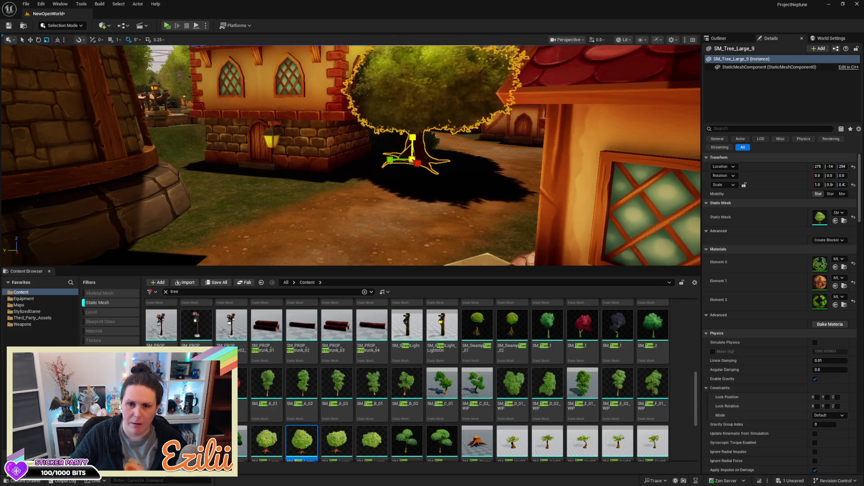
Step: Pull the view back over the village to see the large tree and both houses
{"action": "key", "text": "s"}
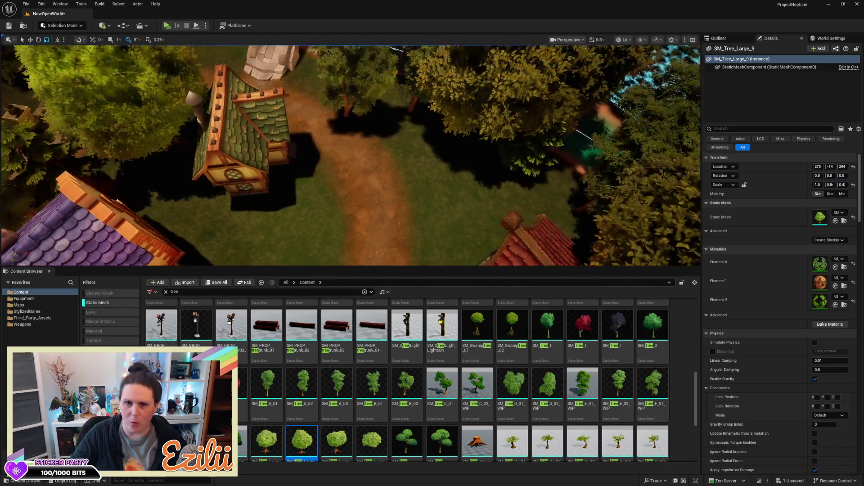
{"action": "key", "text": "w"}
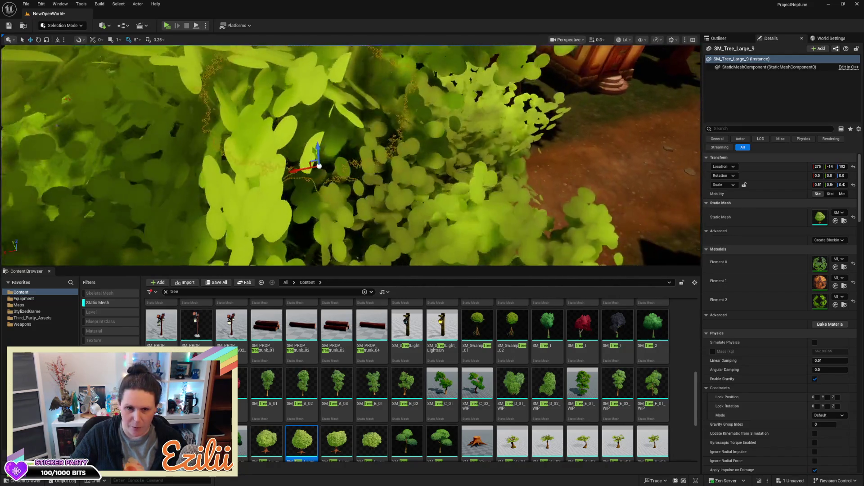
{"action": "scroll", "coordinate": [351, 156], "scroll_direction": "down", "scroll_amount": 10}
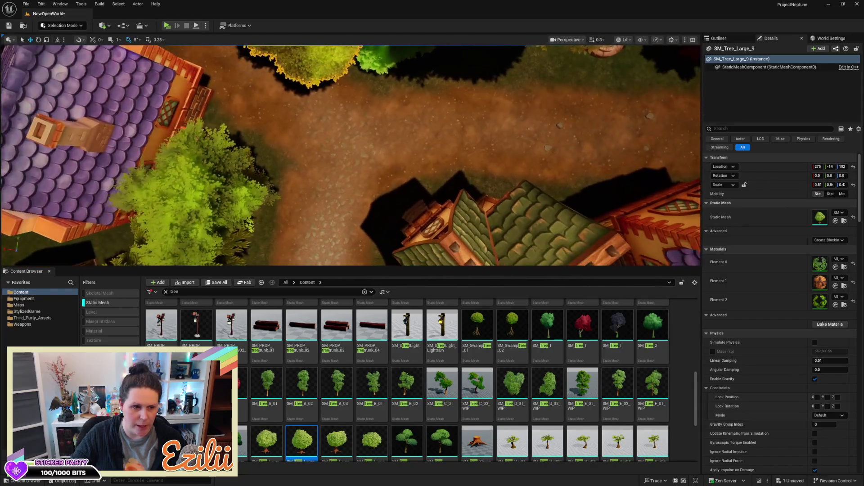
{"action": "scroll", "coordinate": [351, 155], "scroll_direction": "up", "scroll_amount": 5}
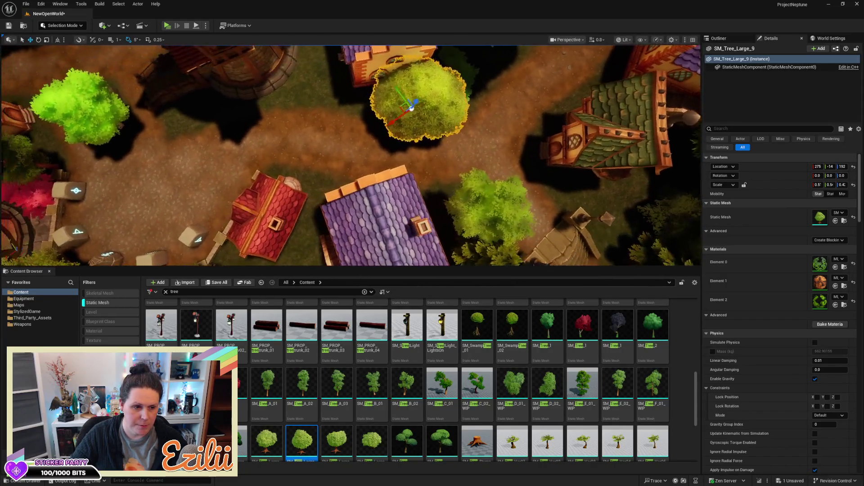
{"action": "scroll", "coordinate": [410, 232], "scroll_direction": "up", "scroll_amount": 6}
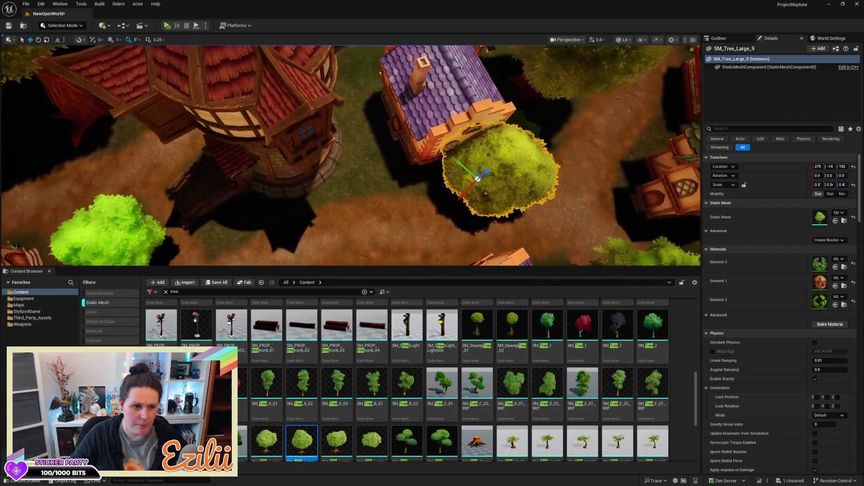
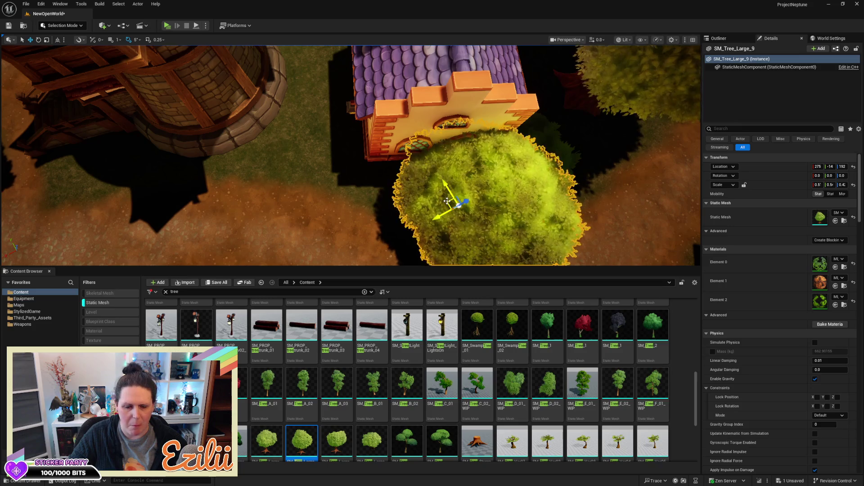
Step: Scale SM_Tree_Large_9 down, lower it onto the ground, and Alt-drag a copy as SM_Tree_Large_10
{"action": "key", "text": "r"}
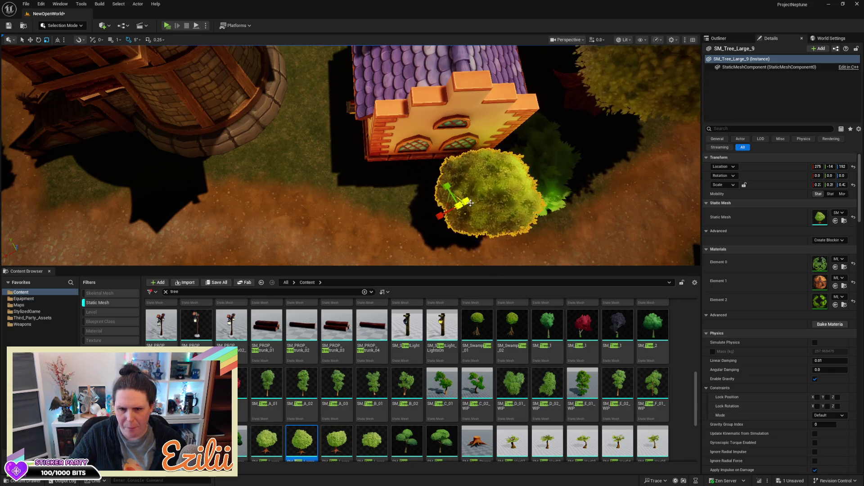
{"action": "mouse_move", "coordinate": [490, 197]}
{"action": "left_mouse_down"}
{"action": "mouse_move", "coordinate": [441, 171]}
{"action": "mouse_move", "coordinate": [423, 131]}
{"action": "mouse_move", "coordinate": [418, 140]}
{"action": "mouse_move", "coordinate": [472, 198]}
{"action": "left_mouse_up"}
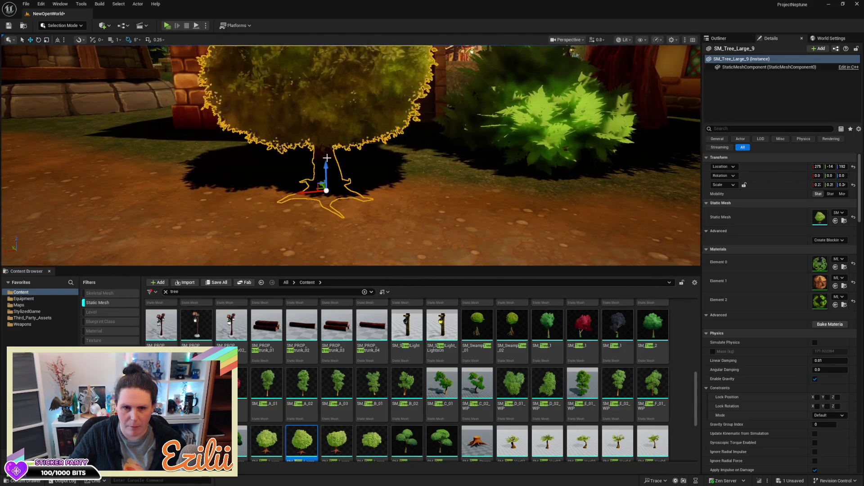
{"action": "mouse_move", "coordinate": [327, 178]}
{"action": "left_mouse_down"}
{"action": "mouse_move", "coordinate": [327, 194]}
{"action": "mouse_move", "coordinate": [342, 142]}
{"action": "mouse_move", "coordinate": [386, 199]}
{"action": "mouse_move", "coordinate": [337, 192]}
{"action": "left_mouse_up"}
{"action": "mouse_move", "coordinate": [485, 159]}
{"action": "left_mouse_down"}
{"action": "mouse_move", "coordinate": [482, 194]}
{"action": "mouse_move", "coordinate": [485, 159]}
{"action": "left_mouse_up"}
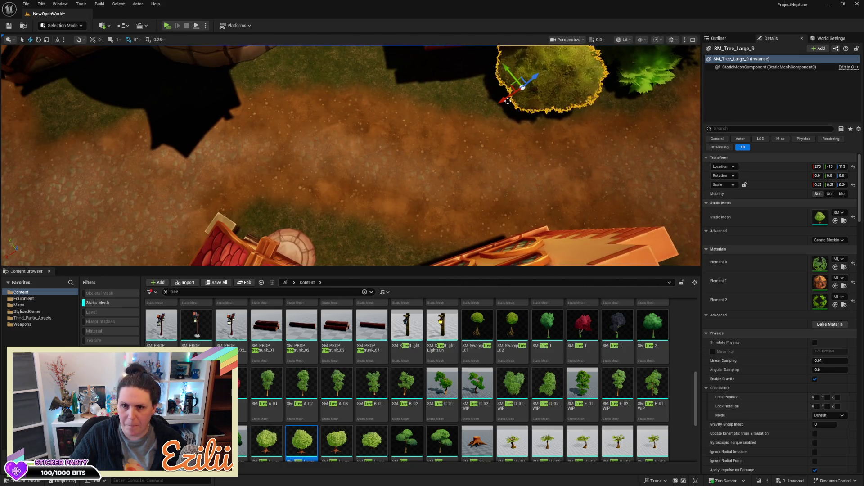
{"action": "left_click_drag", "start_coordinate": [507, 99], "coordinate": [470, 118], "text": "alt"}
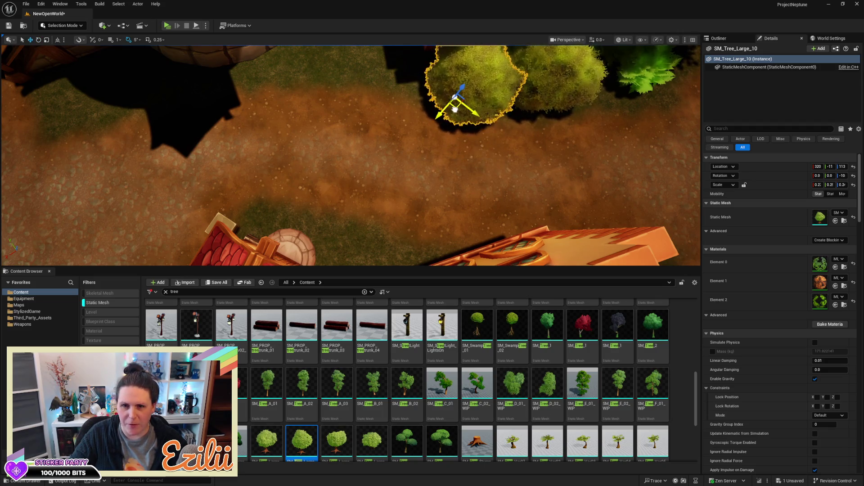
Step: Turn SM_Tree_Large_10, undo an accidental vertical squash, and raise it onto the ground
{"action": "key", "text": "f"}
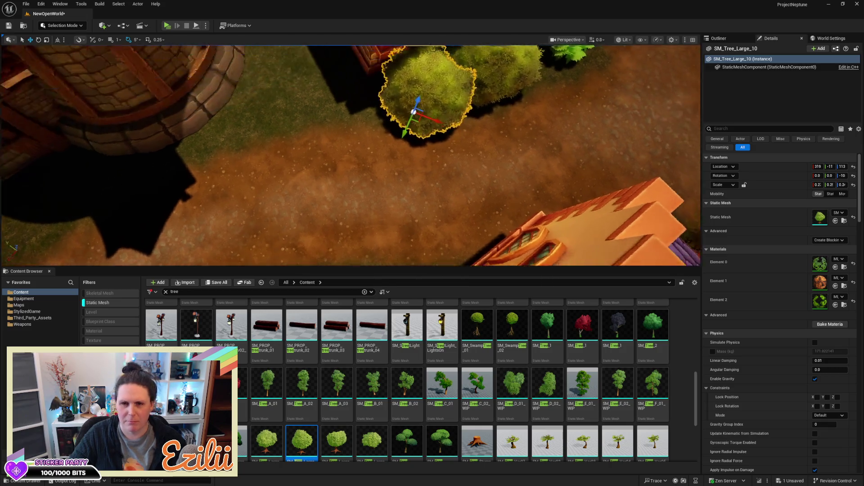
{"action": "mouse_move", "coordinate": [301, 245]}
{"action": "left_mouse_down"}
{"action": "mouse_move", "coordinate": [385, 83]}
{"action": "mouse_move", "coordinate": [472, 74]}
{"action": "mouse_move", "coordinate": [488, 134]}
{"action": "mouse_move", "coordinate": [523, 115]}
{"action": "left_mouse_up"}
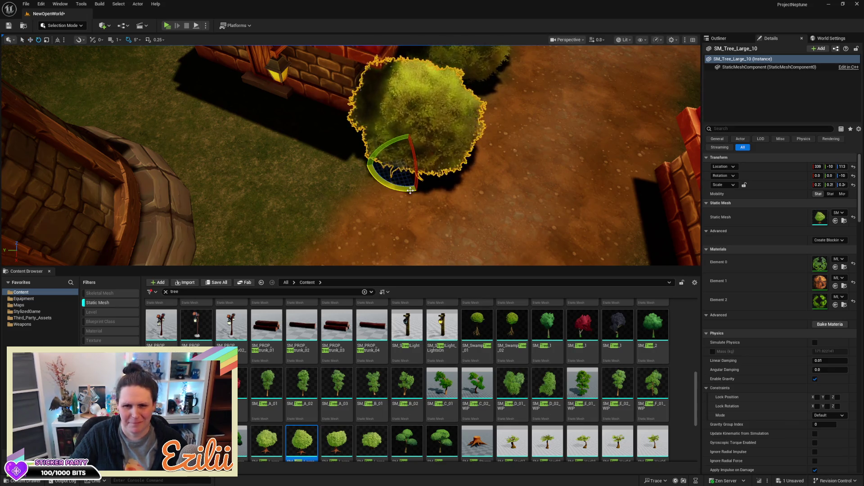
{"action": "mouse_move", "coordinate": [449, 187]}
{"action": "left_mouse_down"}
{"action": "mouse_move", "coordinate": [423, 144]}
{"action": "mouse_move", "coordinate": [407, 144]}
{"action": "left_mouse_up"}
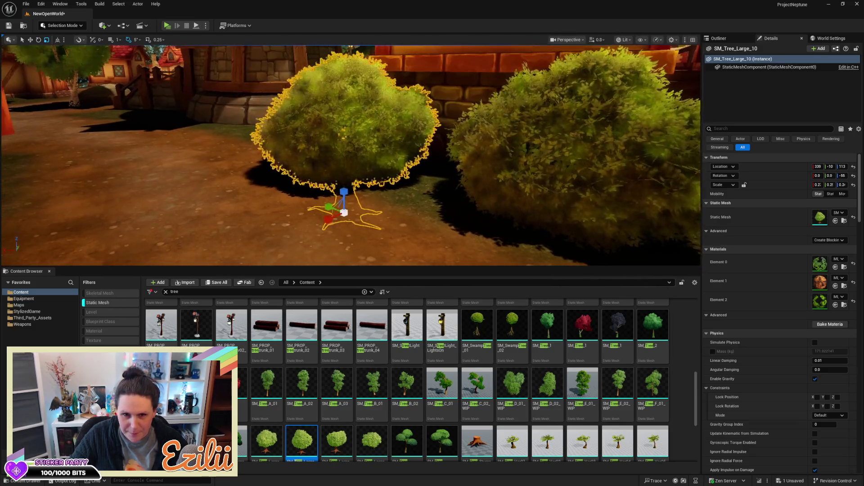
{"action": "left_click_drag", "start_coordinate": [344, 192], "coordinate": [344, 212]}
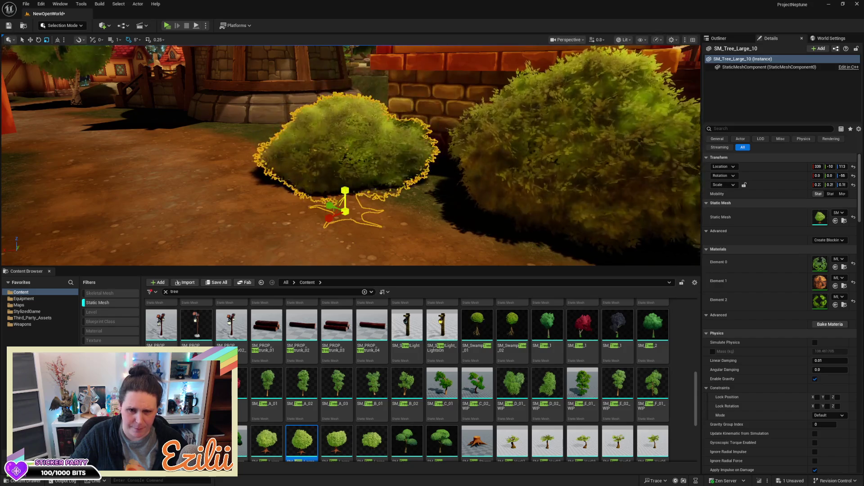
{"action": "key", "text": "ctrl+z"}
{"action": "key", "text": "w"}
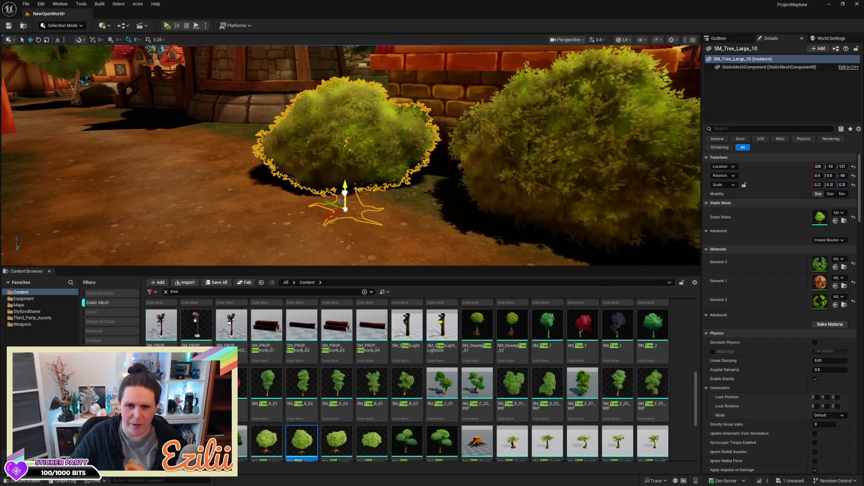
{"action": "left_click_drag", "start_coordinate": [344, 186], "coordinate": [333, 92]}
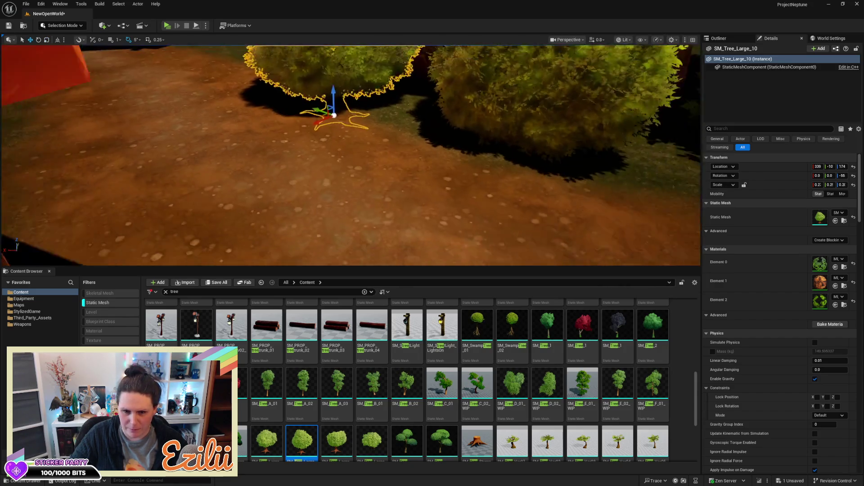
Step: Drag an SM_Tree_Large_03 from the Content Browser into the level
{"action": "scroll", "coordinate": [334, 115], "scroll_direction": "down", "scroll_amount": 5}
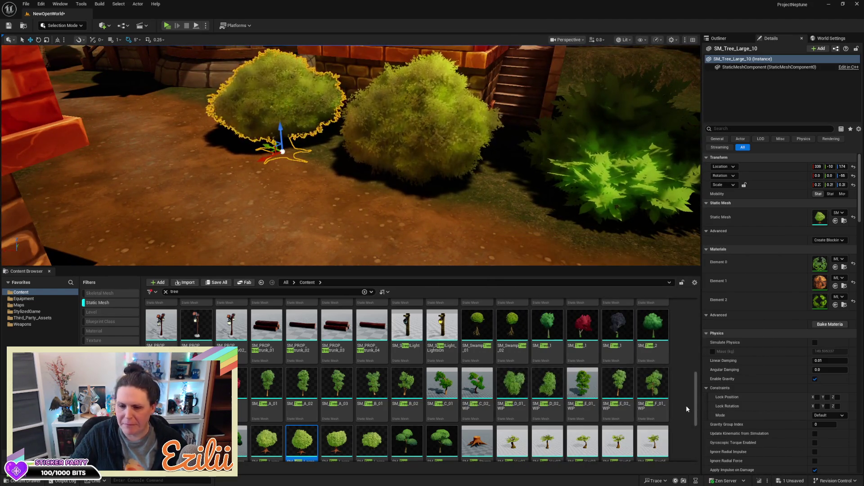
{"action": "scroll", "coordinate": [405, 427], "scroll_direction": "down", "scroll_amount": 1}
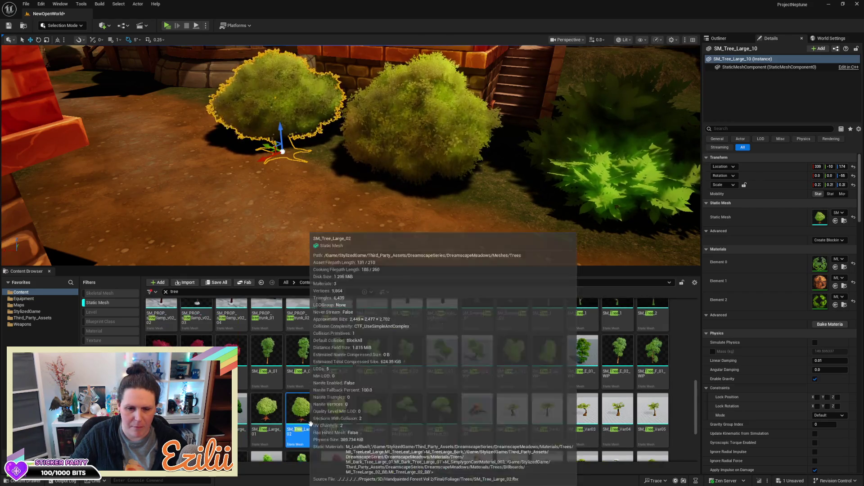
{"action": "mouse_move", "coordinate": [337, 410]}
{"action": "left_mouse_down"}
{"action": "mouse_move", "coordinate": [297, 284]}
{"action": "mouse_move", "coordinate": [299, 214]}
{"action": "mouse_move", "coordinate": [316, 189]}
{"action": "left_mouse_up"}
Step: Shrink SM_Tree_Large_03 to 0.31 scale and turn it -68° among the bushes by the path
{"action": "scroll", "coordinate": [444, 169], "scroll_direction": "down", "scroll_amount": 10}
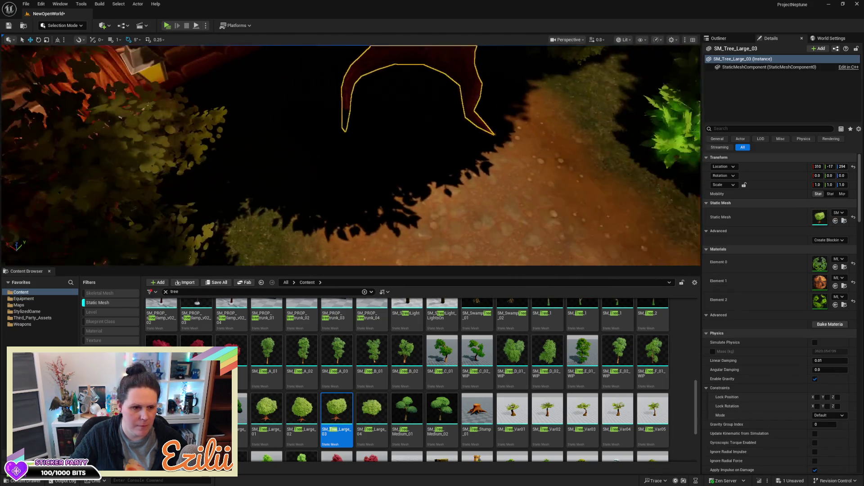
{"action": "key", "text": "r"}
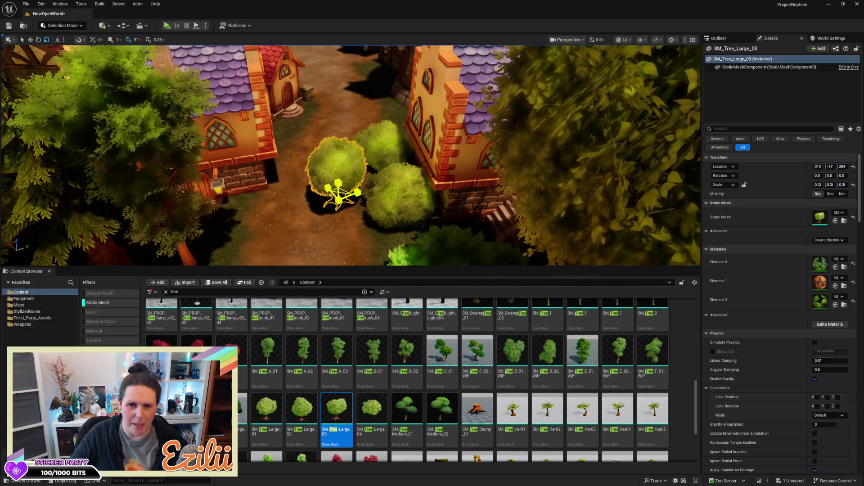
{"action": "key", "text": "f"}
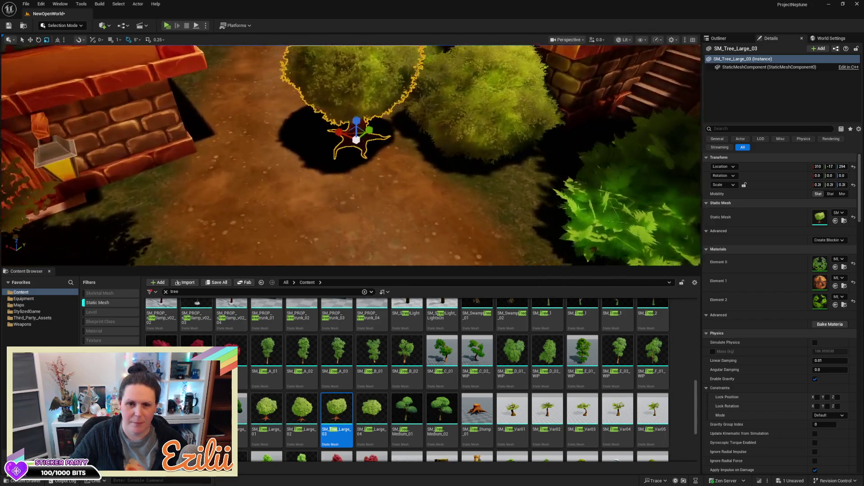
{"action": "scroll", "coordinate": [325, 166], "scroll_direction": "up", "scroll_amount": 3}
{"action": "key", "text": "w"}
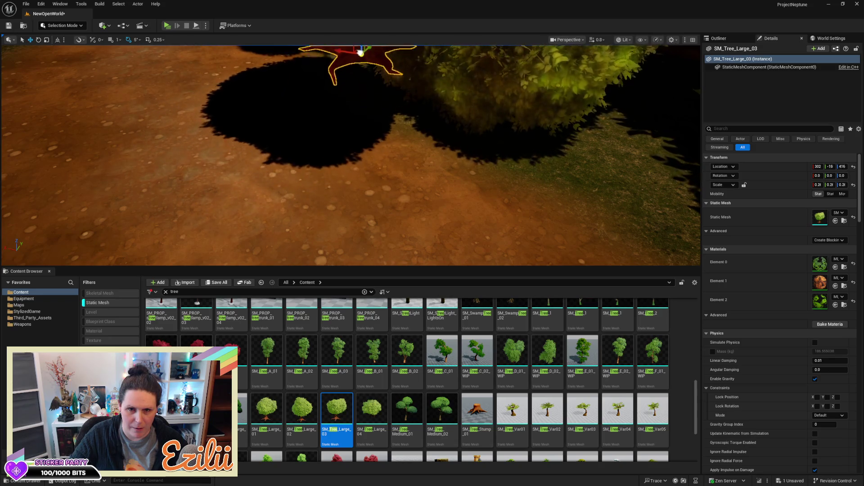
{"action": "left_click_drag", "start_coordinate": [384, 180], "coordinate": [384, 120]}
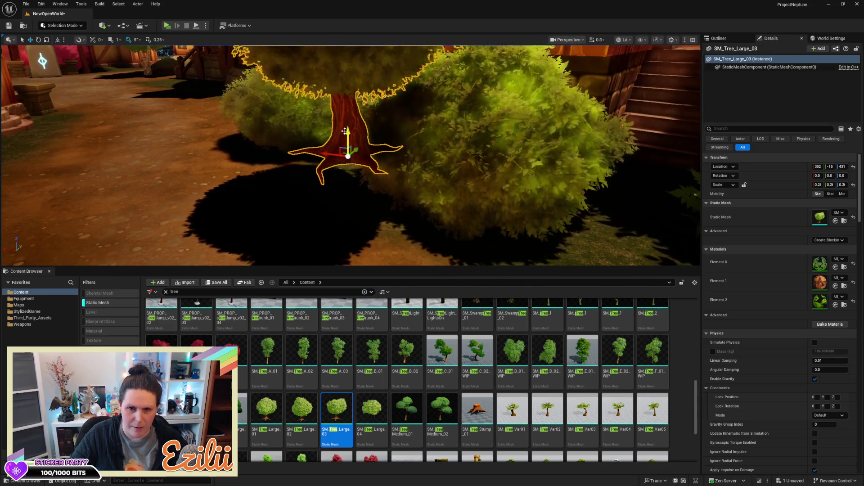
{"action": "left_click_drag", "start_coordinate": [392, 233], "coordinate": [392, 233]}
{"action": "left_click_drag", "start_coordinate": [315, 181], "coordinate": [305, 206]}
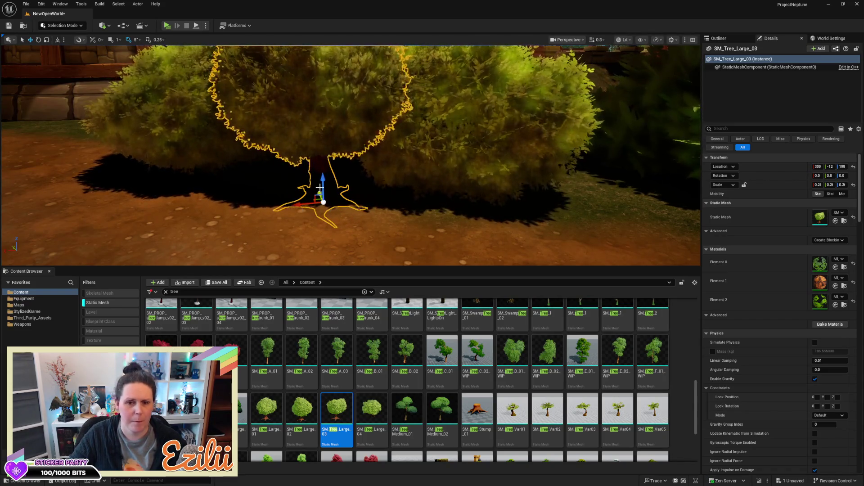
{"action": "left_click_drag", "start_coordinate": [358, 190], "coordinate": [358, 189]}
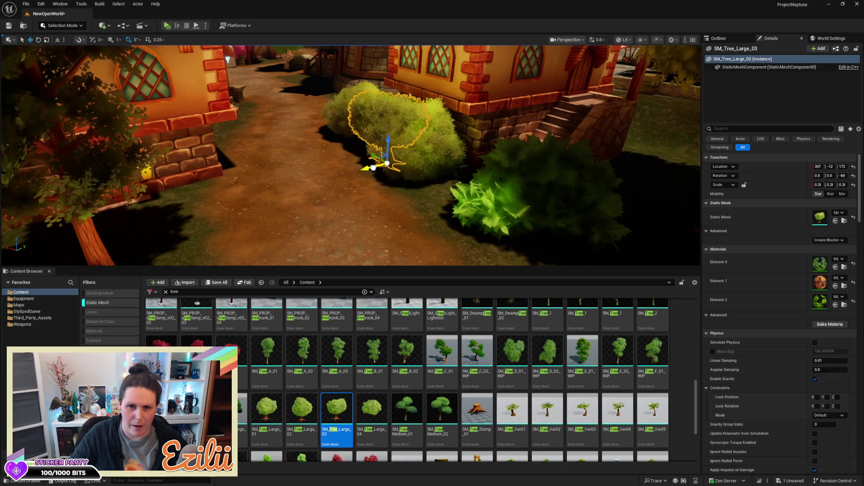
{"action": "key", "text": "Escape"}
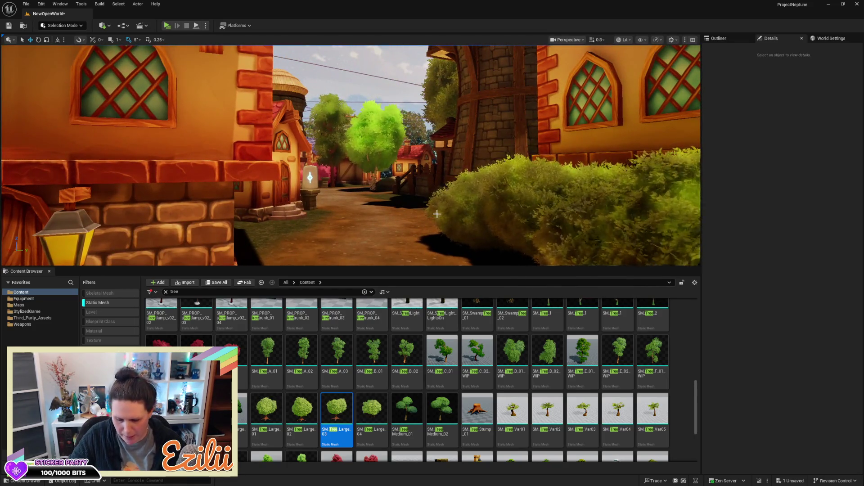
Step: Select a fence post down the village street and bring up the Outliner's actor list
{"action": "mouse_move", "coordinate": [435, 182]}
{"action": "left_mouse_down"}
{"action": "mouse_move", "coordinate": [511, 176]}
{"action": "mouse_move", "coordinate": [488, 156]}
{"action": "mouse_move", "coordinate": [444, 155]}
{"action": "mouse_move", "coordinate": [434, 182]}
{"action": "mouse_move", "coordinate": [234, 134]}
{"action": "left_mouse_up"}
{"action": "left_click", "coordinate": [228, 135]}
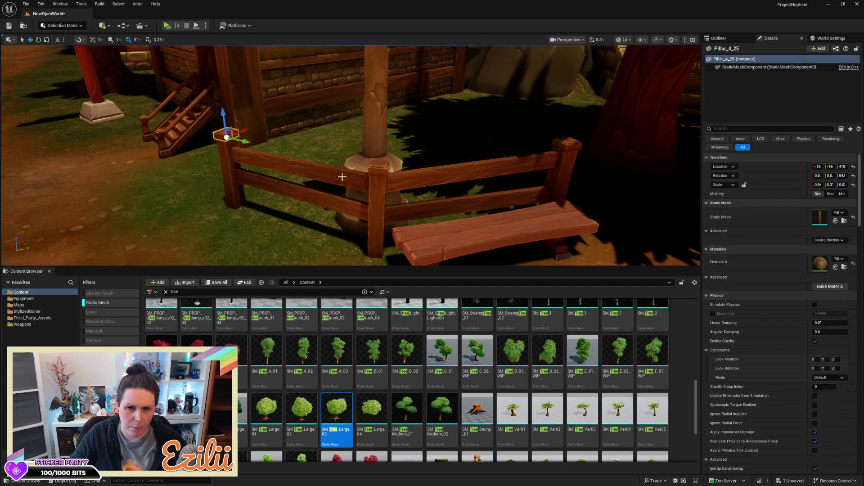
{"action": "left_click", "coordinate": [719, 38]}
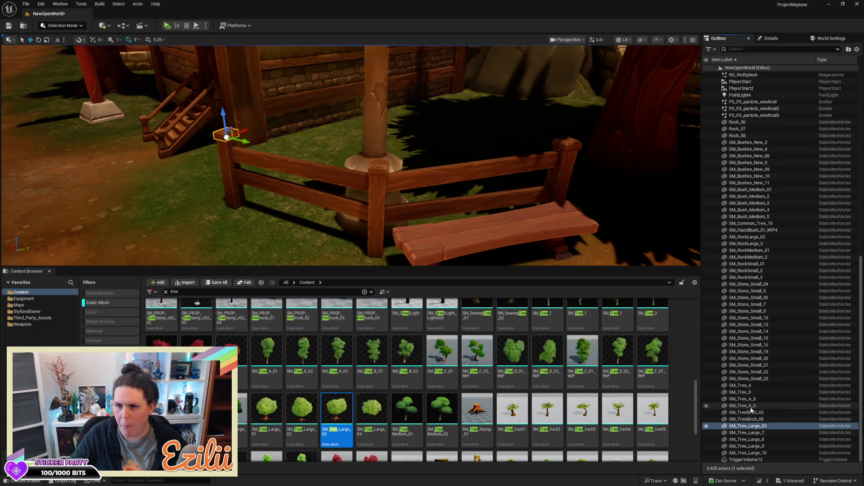
{"action": "scroll", "coordinate": [750, 410], "scroll_direction": "up", "scroll_amount": 2}
{"action": "scroll", "coordinate": [750, 410], "scroll_direction": "up", "scroll_amount": 5}
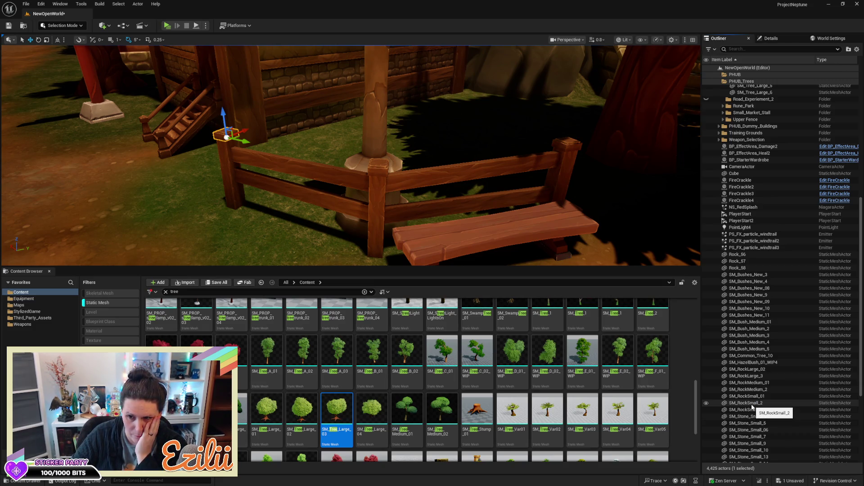
{"action": "scroll", "coordinate": [751, 407], "scroll_direction": "down", "scroll_amount": 7}
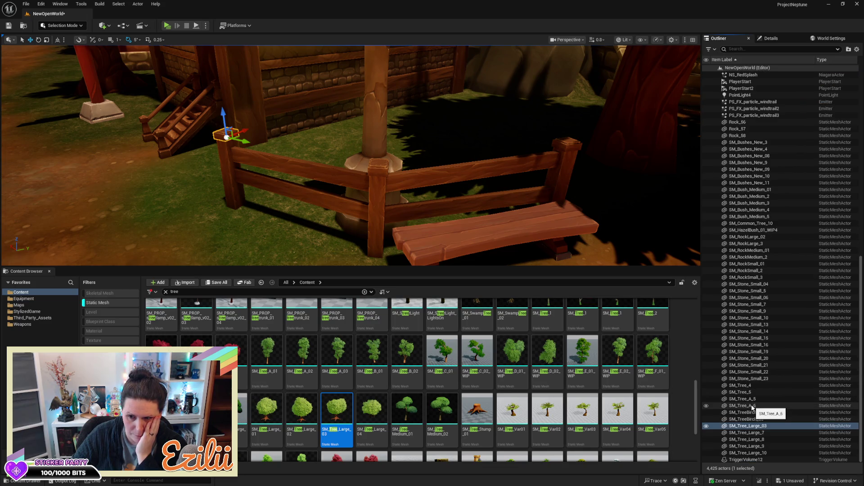
{"action": "scroll", "coordinate": [753, 407], "scroll_direction": "up", "scroll_amount": 10}
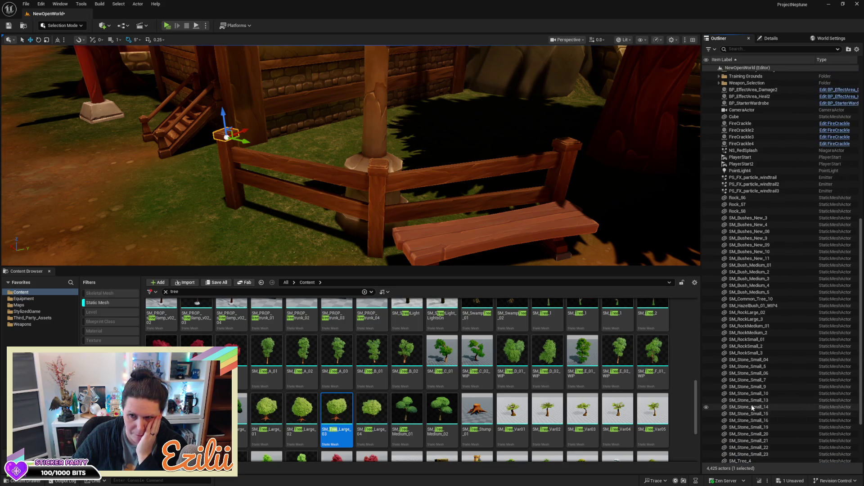
{"action": "scroll", "coordinate": [752, 407], "scroll_direction": "up", "scroll_amount": 5}
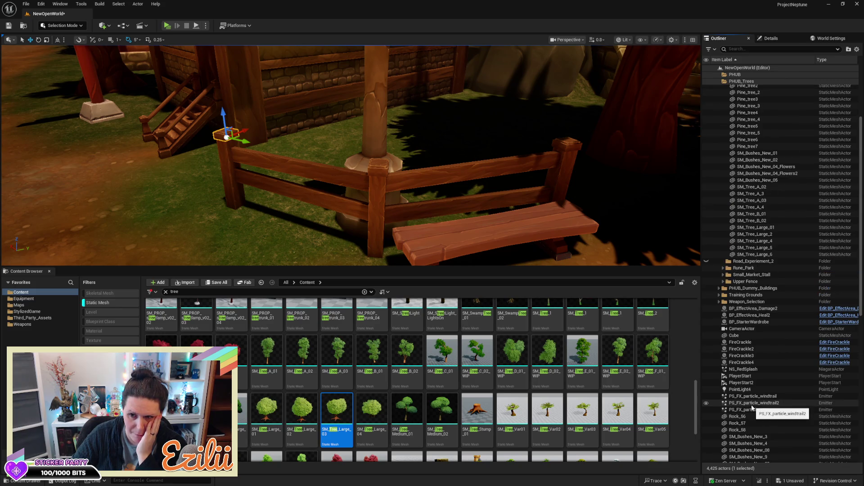
{"action": "scroll", "coordinate": [751, 407], "scroll_direction": "down", "scroll_amount": 15}
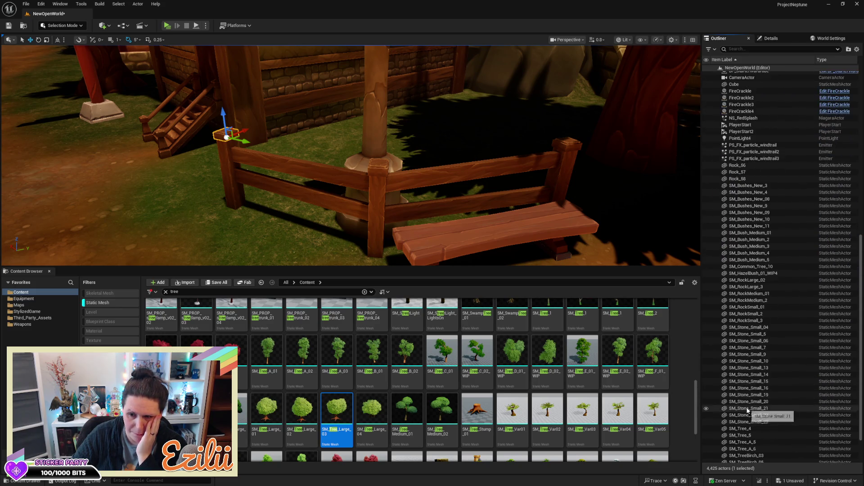
Step: Locate SM_Tree_Large_03 among the loose actors, then return to the top folders including PHUB_Trees
{"action": "left_click", "coordinate": [736, 428]}
{"action": "right_click", "coordinate": [736, 430]}
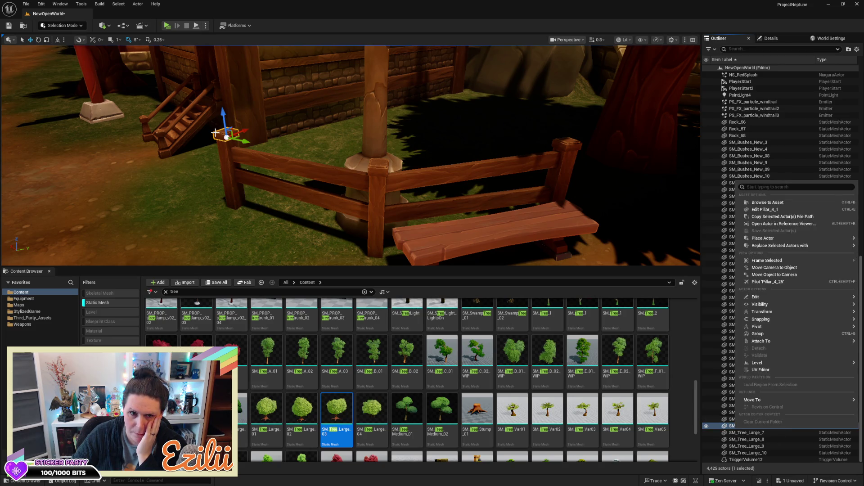
{"action": "key", "text": "Escape"}
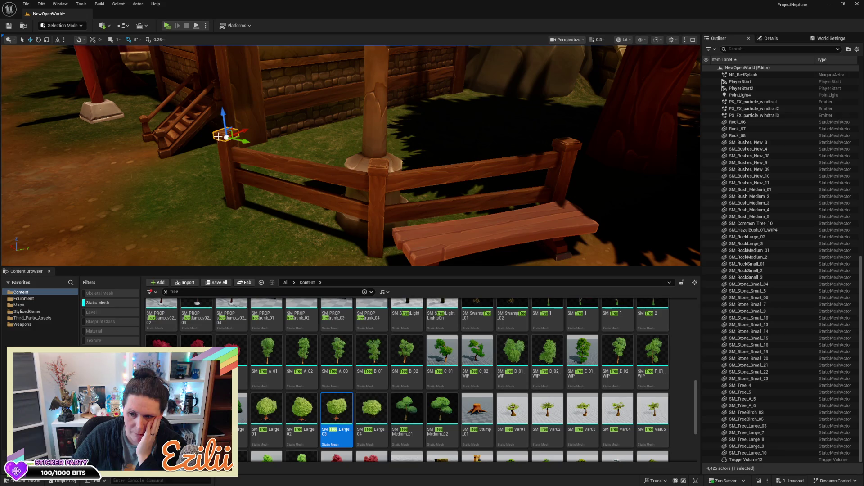
{"action": "scroll", "coordinate": [760, 332], "scroll_direction": "up", "scroll_amount": 10}
{"action": "scroll", "coordinate": [760, 332], "scroll_direction": "up", "scroll_amount": 10}
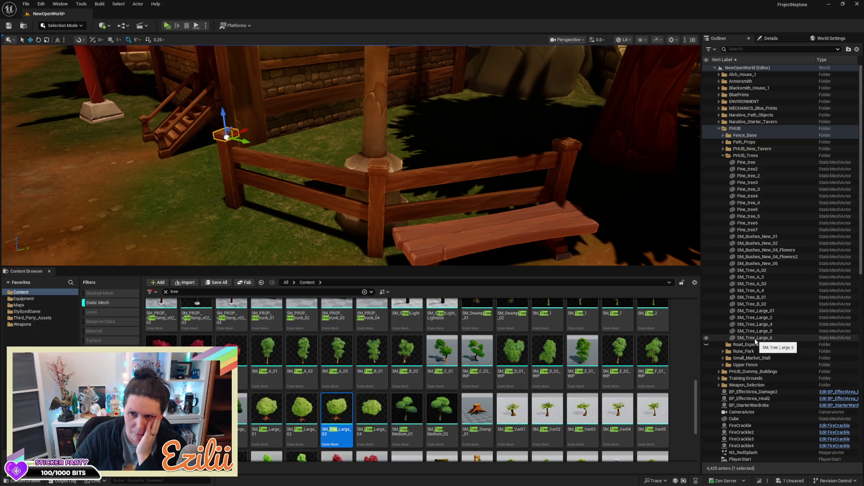
Step: Expand Fence_Base and select the left fence post, its cap, and the upper and lower rails
{"action": "left_click", "coordinate": [268, 164]}
{"action": "left_click", "coordinate": [723, 135]}
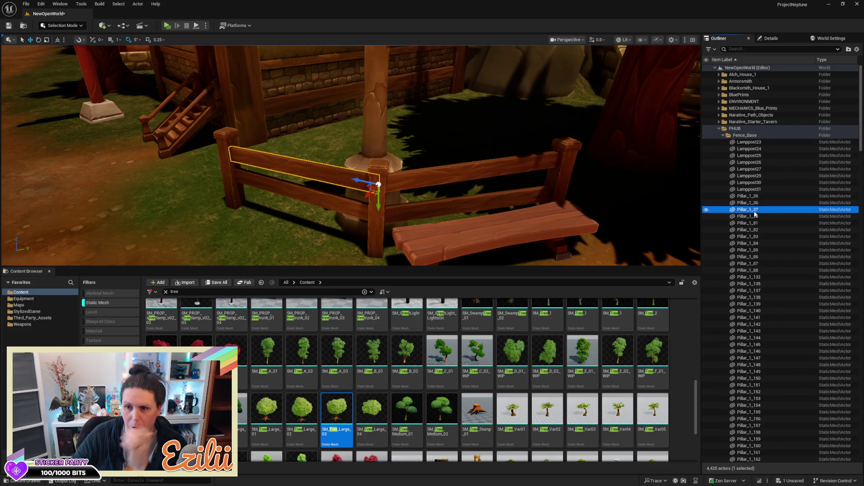
{"action": "left_click", "coordinate": [226, 136]}
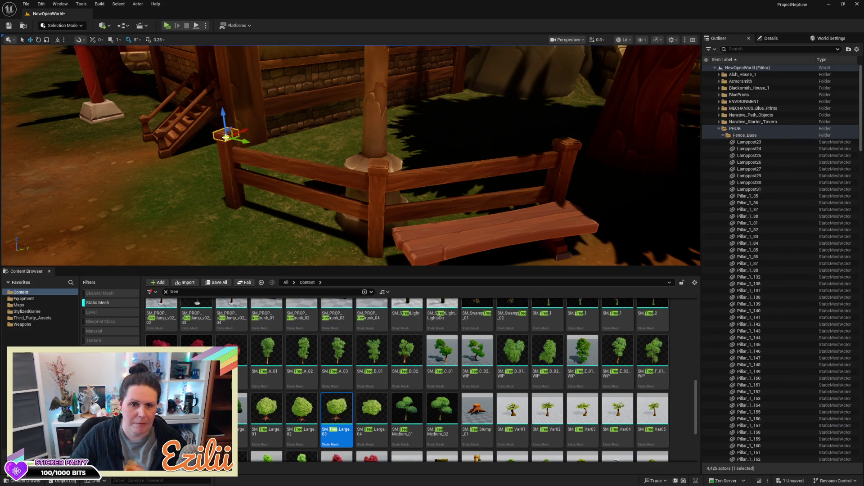
{"action": "left_click", "coordinate": [228, 163], "text": "ctrl"}
{"action": "left_click", "coordinate": [251, 159], "text": "ctrl"}
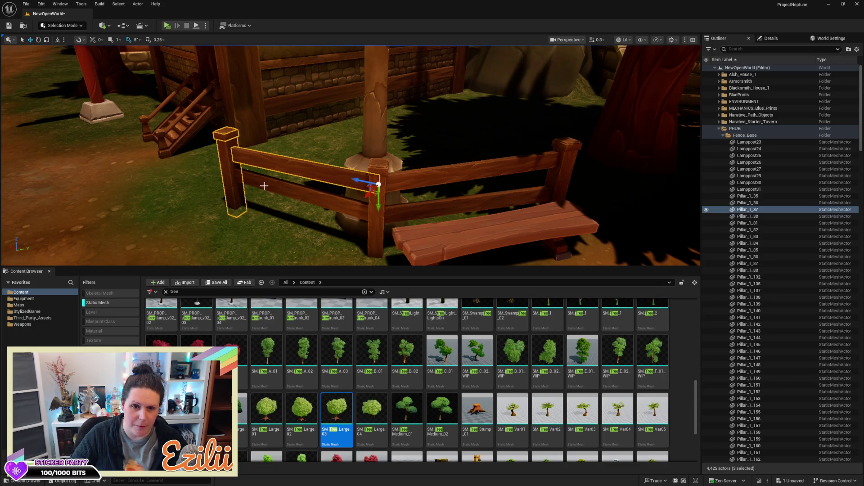
{"action": "left_click", "coordinate": [267, 191], "text": "ctrl"}
Step: Add the middle cap, right-hand rails, end post and cap, and the central lamppost to the selection
{"action": "left_click", "coordinate": [384, 175], "text": "ctrl"}
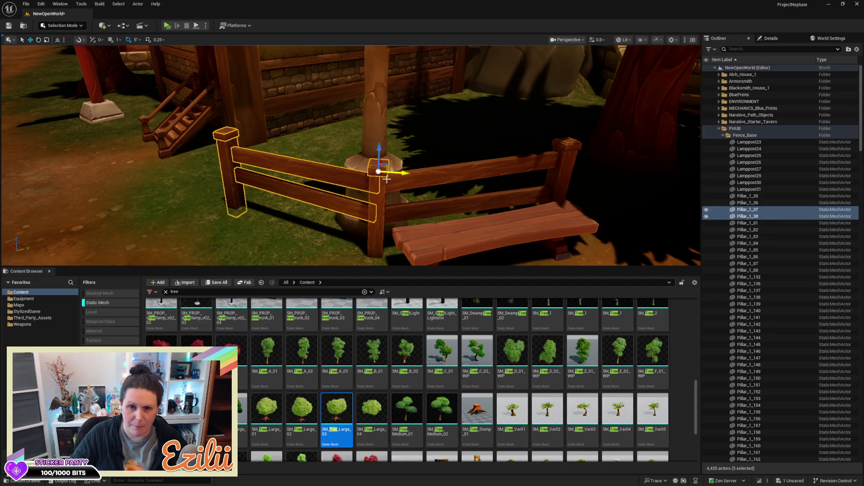
{"action": "left_click", "coordinate": [401, 211], "text": "ctrl"}
{"action": "left_click", "coordinate": [407, 184], "text": "ctrl"}
{"action": "left_click", "coordinate": [561, 149], "text": "ctrl"}
{"action": "left_click", "coordinate": [571, 149], "text": "ctrl"}
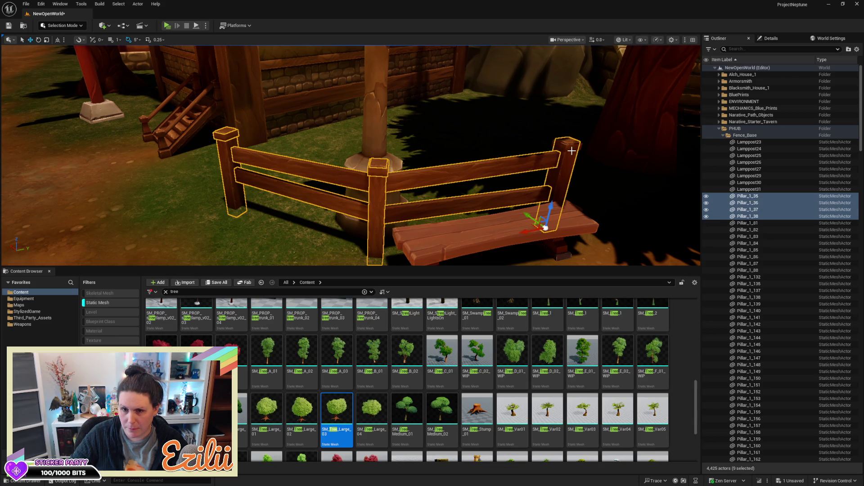
{"action": "left_click", "coordinate": [561, 151], "text": "ctrl"}
{"action": "left_click", "coordinate": [377, 127], "text": "ctrl"}
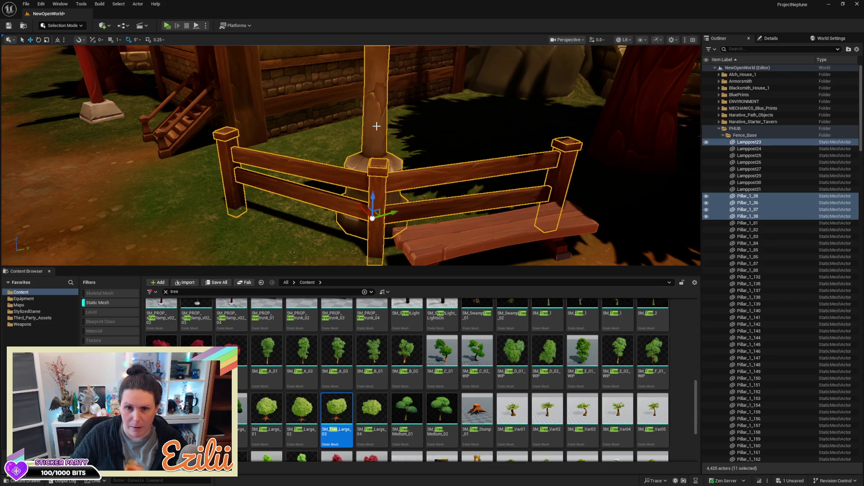
{"action": "mouse_move", "coordinate": [429, 129]}
{"action": "left_mouse_down"}
{"action": "mouse_move", "coordinate": [295, 184]}
{"action": "mouse_move", "coordinate": [559, 139]}
{"action": "mouse_move", "coordinate": [621, 142]}
{"action": "mouse_move", "coordinate": [601, 144]}
{"action": "left_mouse_up"}
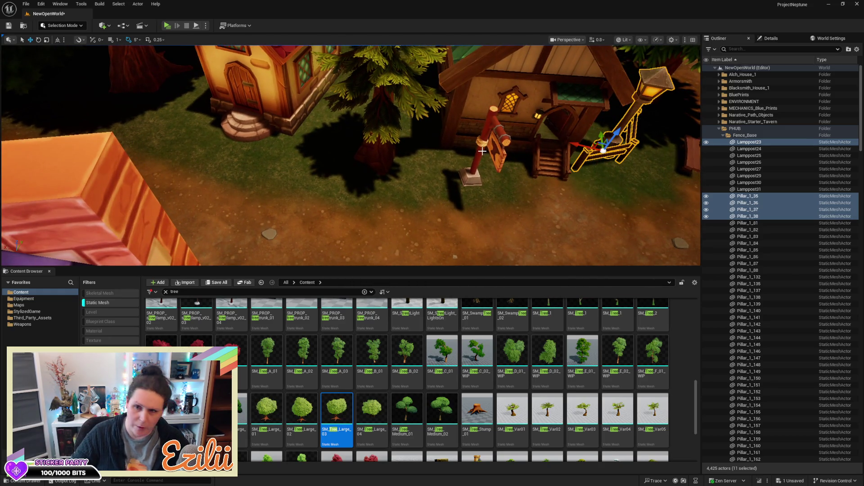
Step: Restore the lamppost-and-fence copy and move it beside the bushes near the large tree trunk
{"action": "key", "text": "ctrl+z"}
{"action": "key", "text": "ctrl+y"}
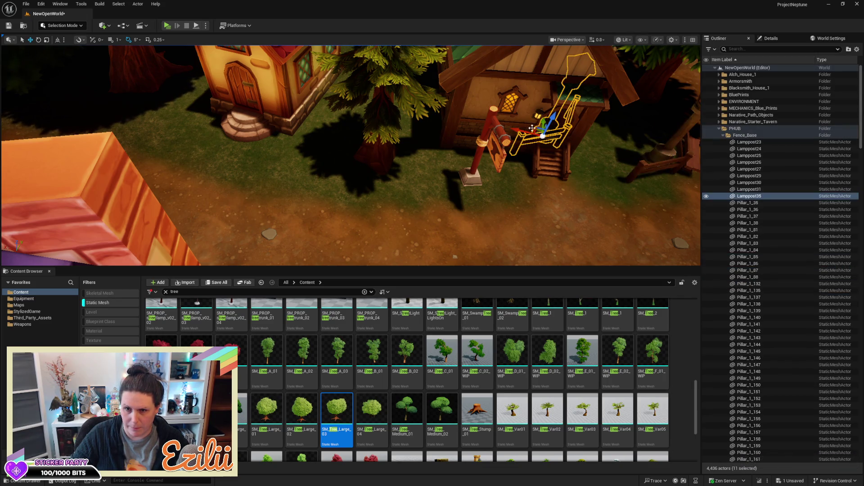
{"action": "mouse_move", "coordinate": [534, 128]}
{"action": "left_mouse_down"}
{"action": "mouse_move", "coordinate": [495, 149]}
{"action": "mouse_move", "coordinate": [178, 145]}
{"action": "mouse_move", "coordinate": [120, 132]}
{"action": "mouse_move", "coordinate": [128, 124]}
{"action": "left_mouse_up"}
{"action": "key", "text": "f"}
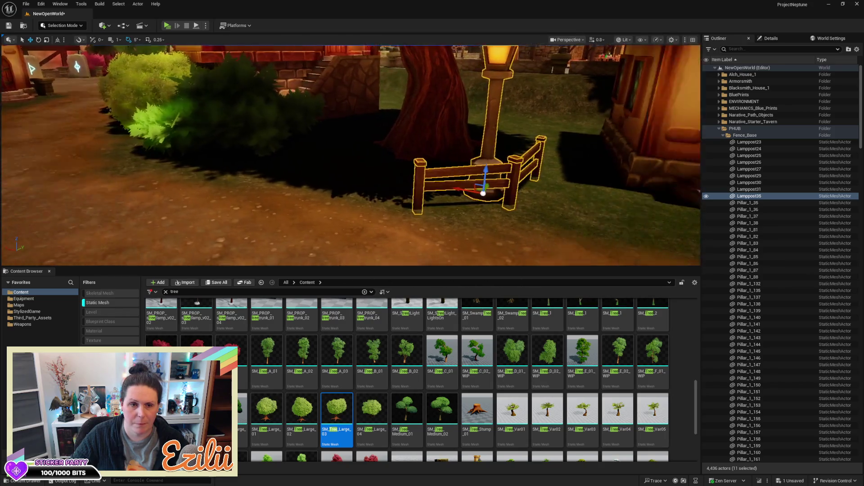
{"action": "left_click_drag", "start_coordinate": [302, 139], "coordinate": [302, 139]}
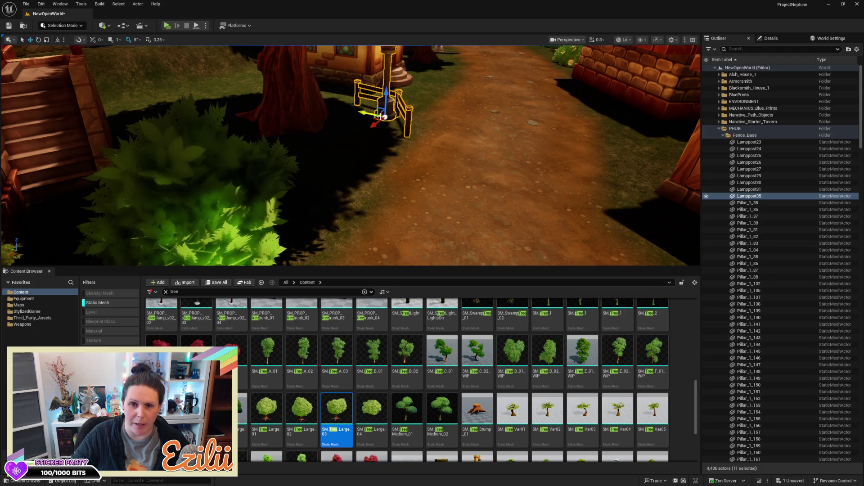
{"action": "left_click_drag", "start_coordinate": [374, 119], "coordinate": [303, 220]}
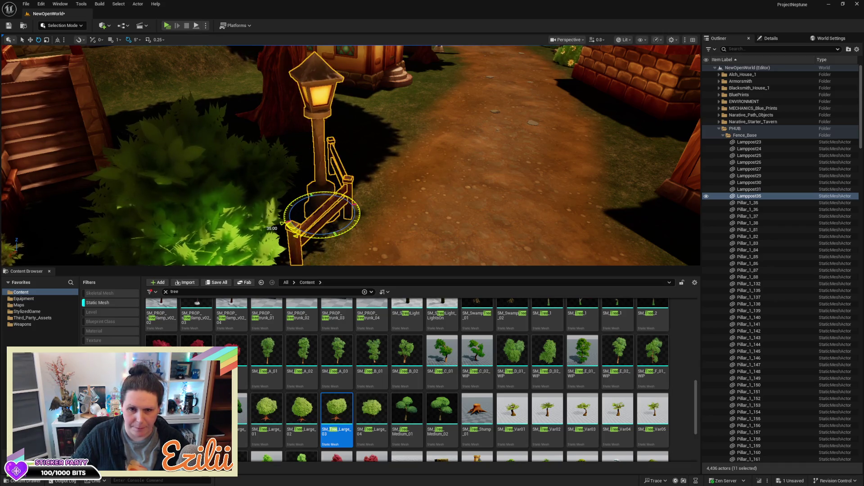
{"action": "left_click_drag", "start_coordinate": [371, 217], "coordinate": [371, 217]}
{"action": "left_click_drag", "start_coordinate": [471, 171], "coordinate": [471, 171]}
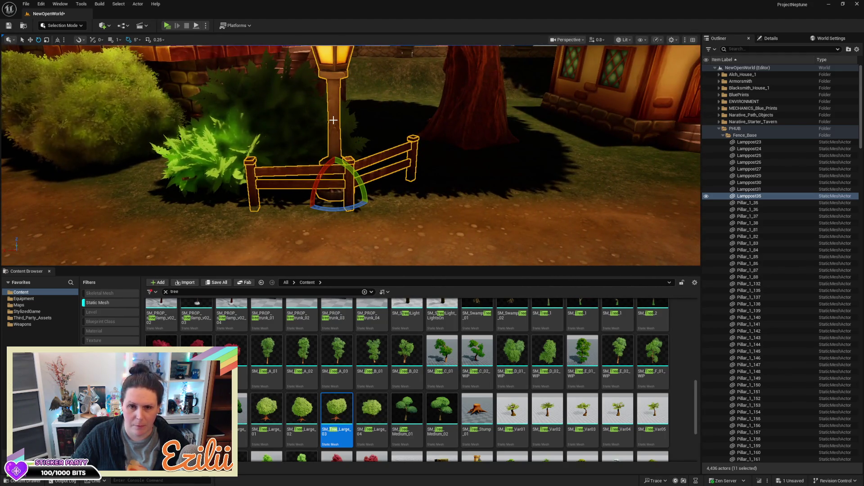
{"action": "left_click", "coordinate": [334, 122], "text": "ctrl"}
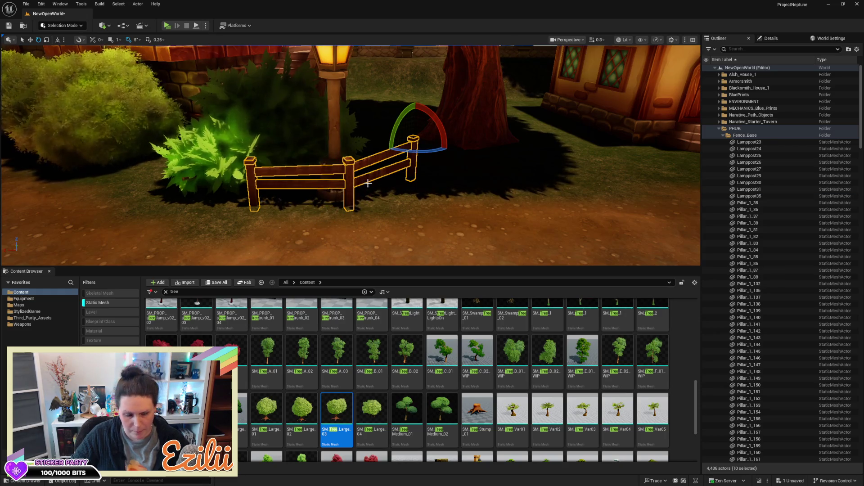
Step: Duplicate the short fence twice, rotating the first copy, placing copies on both sides of the path
{"action": "key", "text": "w"}
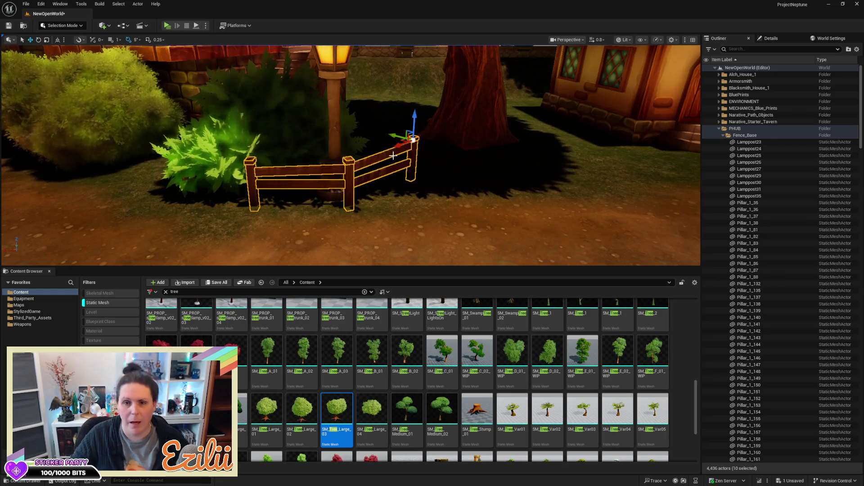
{"action": "mouse_move", "coordinate": [397, 147]}
{"action": "left_mouse_down"}
{"action": "mouse_move", "coordinate": [260, 191]}
{"action": "mouse_move", "coordinate": [187, 201]}
{"action": "mouse_move", "coordinate": [396, 200]}
{"action": "mouse_move", "coordinate": [357, 211]}
{"action": "left_mouse_up"}
{"action": "mouse_move", "coordinate": [334, 154]}
{"action": "left_mouse_down"}
{"action": "mouse_move", "coordinate": [297, 153]}
{"action": "mouse_move", "coordinate": [324, 135]}
{"action": "mouse_move", "coordinate": [334, 154]}
{"action": "left_mouse_up"}
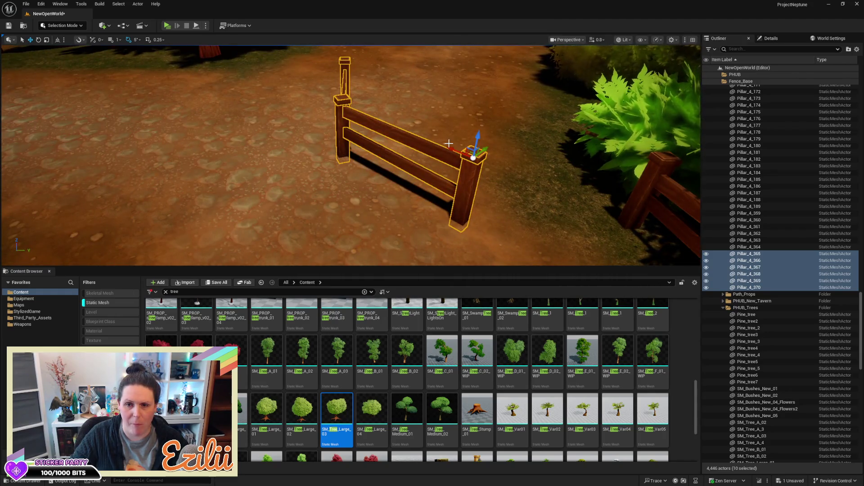
{"action": "left_click_drag", "start_coordinate": [469, 149], "coordinate": [320, 83]}
{"action": "scroll", "coordinate": [320, 83], "scroll_direction": "down", "scroll_amount": 10}
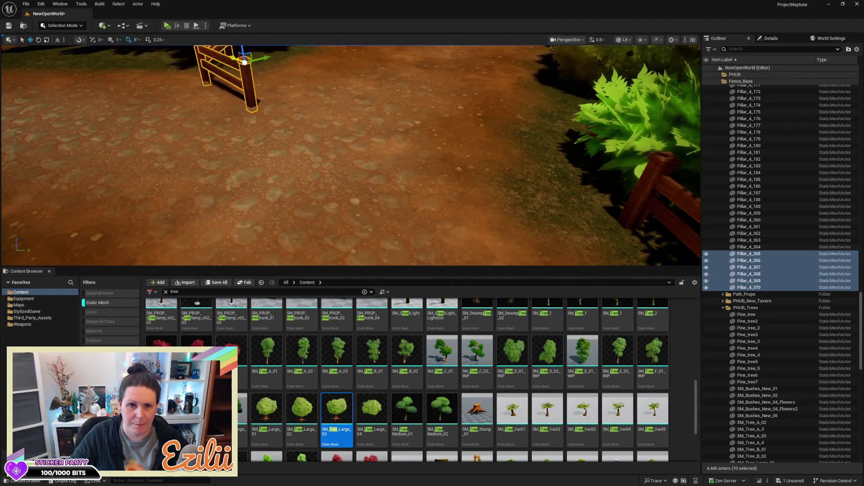
{"action": "key", "text": "e"}
{"action": "mouse_move", "coordinate": [337, 183]}
{"action": "left_mouse_down"}
{"action": "mouse_move", "coordinate": [307, 193]}
{"action": "mouse_move", "coordinate": [263, 167]}
{"action": "mouse_move", "coordinate": [314, 183]}
{"action": "mouse_move", "coordinate": [371, 120]}
{"action": "left_mouse_up"}
{"action": "key", "text": "w"}
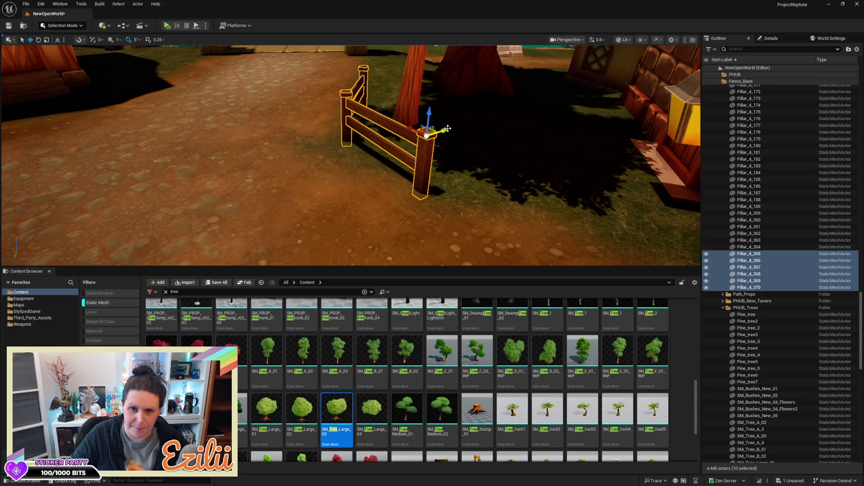
{"action": "left_click_drag", "start_coordinate": [451, 124], "coordinate": [403, 132]}
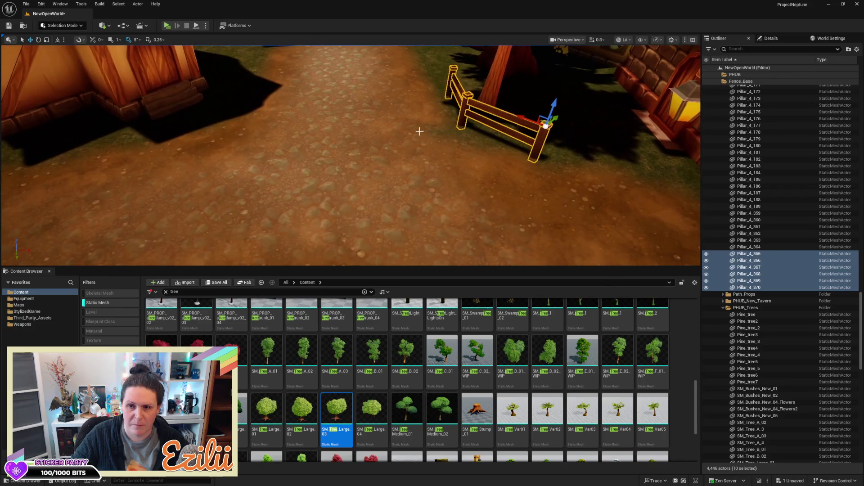
{"action": "mouse_move", "coordinate": [524, 115]}
{"action": "left_mouse_down", "text": "alt"}
{"action": "mouse_move", "coordinate": [335, 96]}
{"action": "mouse_move", "coordinate": [441, 75]}
{"action": "mouse_move", "coordinate": [370, 89]}
{"action": "mouse_move", "coordinate": [177, 162]}
{"action": "left_mouse_up", "text": "alt"}
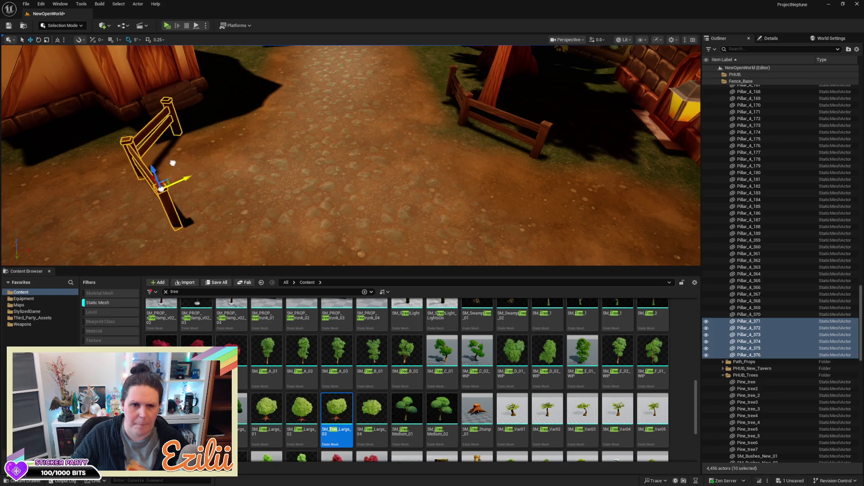
Step: Rotate the second fence copy about 90° and push it against the house wall by the path
{"action": "key", "text": "f"}
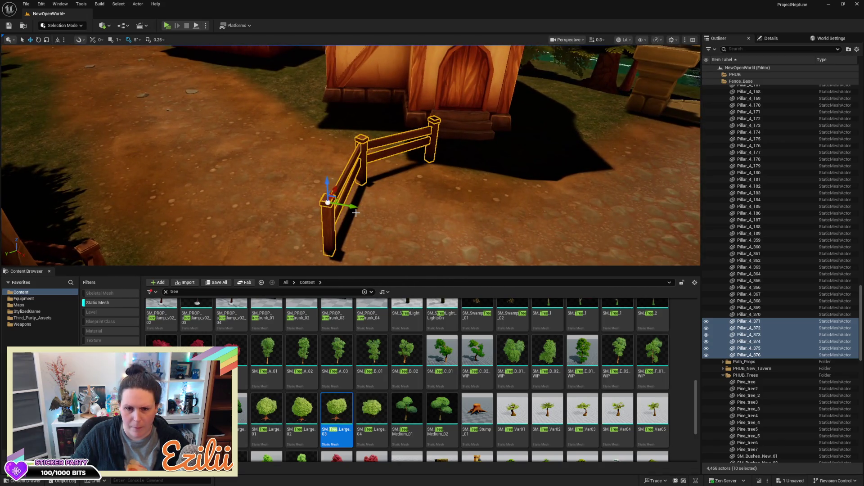
{"action": "mouse_move", "coordinate": [355, 208]}
{"action": "left_mouse_down"}
{"action": "mouse_move", "coordinate": [127, 178]}
{"action": "mouse_move", "coordinate": [113, 162]}
{"action": "left_mouse_up"}
{"action": "key", "text": "w"}
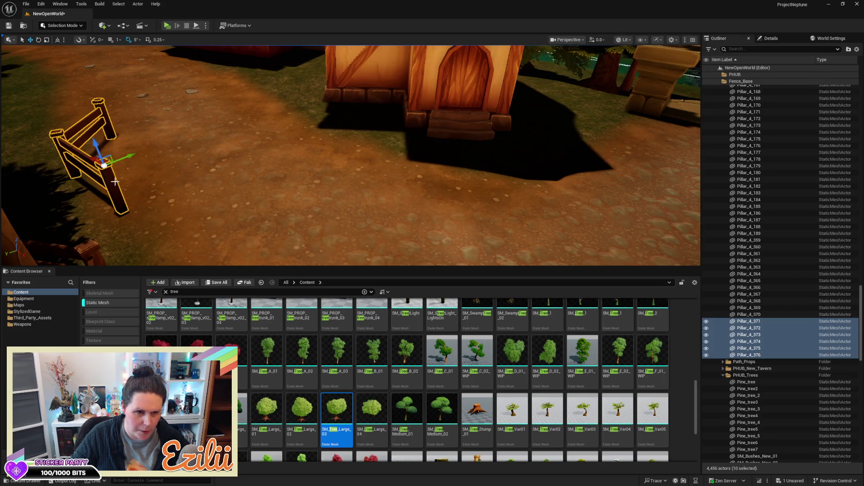
{"action": "mouse_move", "coordinate": [111, 164]}
{"action": "left_mouse_down"}
{"action": "mouse_move", "coordinate": [306, 83]}
{"action": "mouse_move", "coordinate": [329, 90]}
{"action": "mouse_move", "coordinate": [328, 77]}
{"action": "left_mouse_up"}
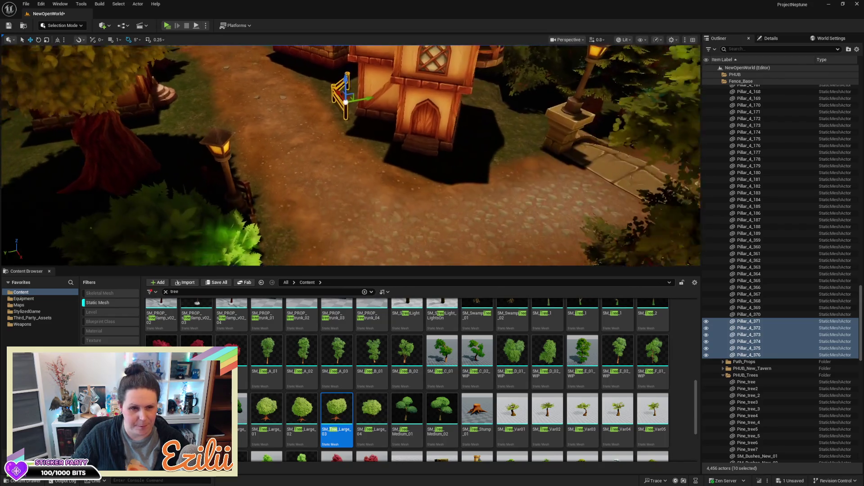
{"action": "left_click_drag", "start_coordinate": [325, 189], "coordinate": [251, 158]}
{"action": "left_click", "coordinate": [220, 226]}
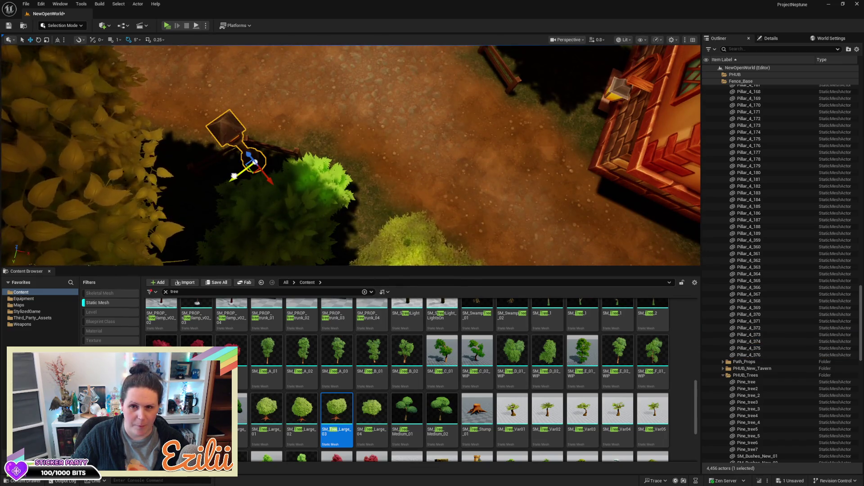
{"action": "key", "text": "ctrl+d"}
{"action": "left_click_drag", "start_coordinate": [321, 153], "coordinate": [344, 122]}
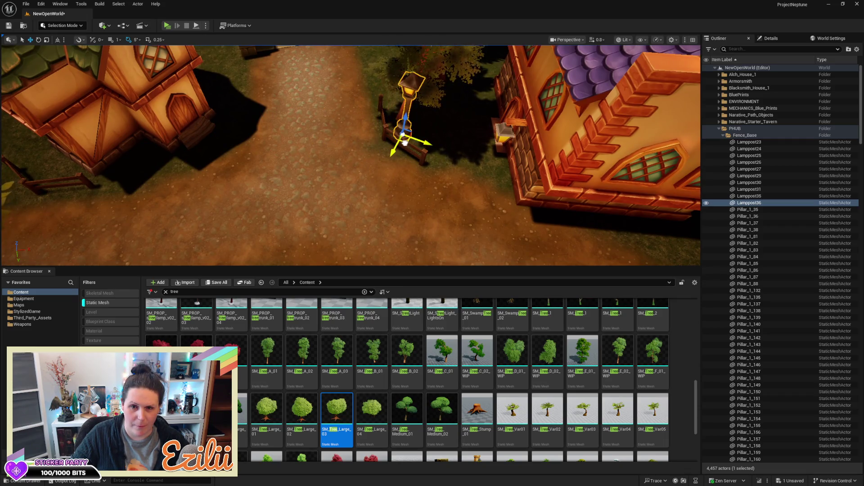
{"action": "left_click_drag", "start_coordinate": [405, 155], "coordinate": [405, 155]}
{"action": "left_click_drag", "start_coordinate": [432, 193], "coordinate": [432, 193]}
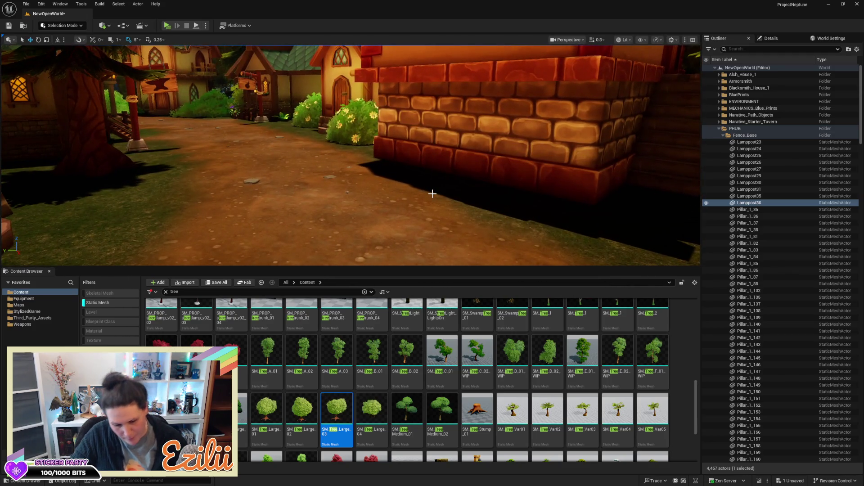
{"action": "key", "text": "ctrl+s"}
{"action": "left_click_drag", "start_coordinate": [462, 192], "coordinate": [463, 192]}
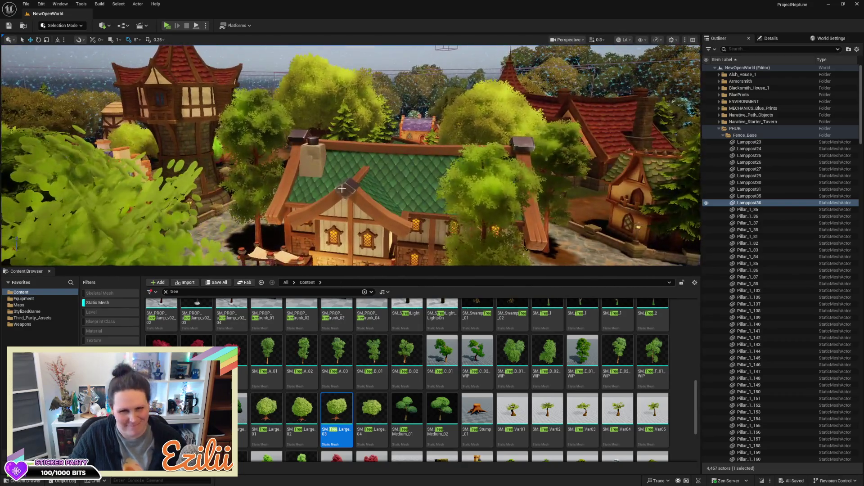
{"action": "left_click", "coordinate": [167, 26]}
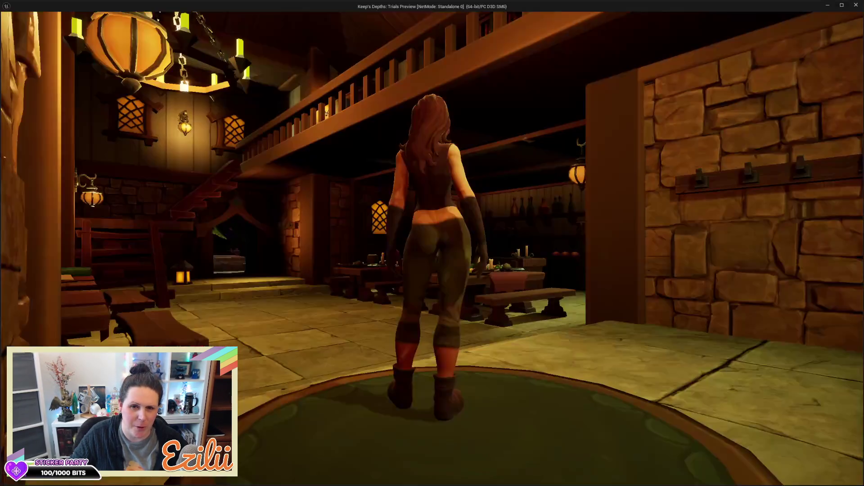
Step: Run the character out of the tavern and up the dirt street past the anvil sign
{"action": "key", "text": "w"}
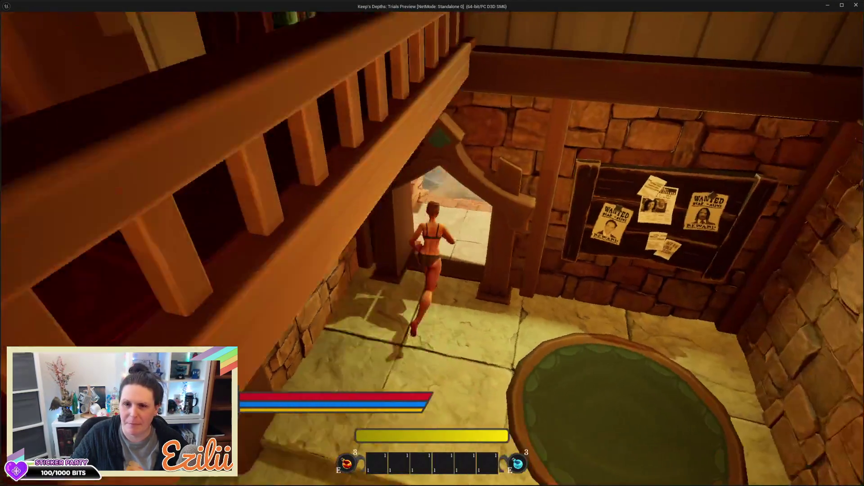
{"action": "key", "text": "w"}
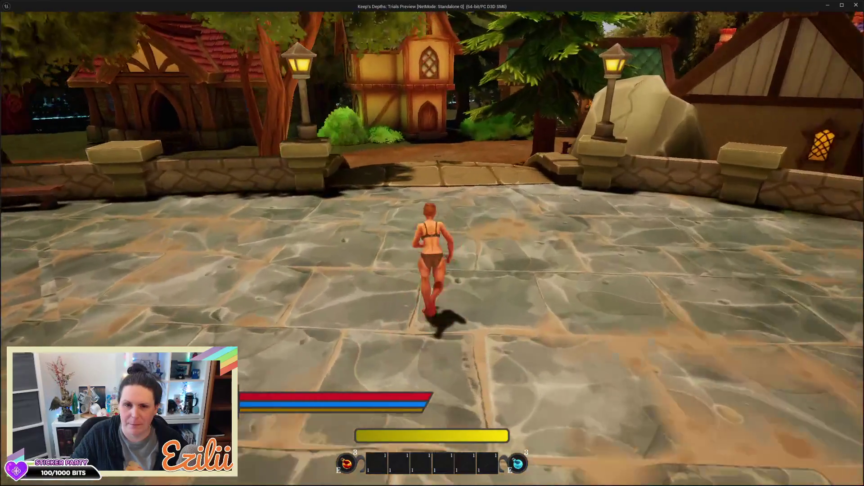
{"action": "key", "text": "w"}
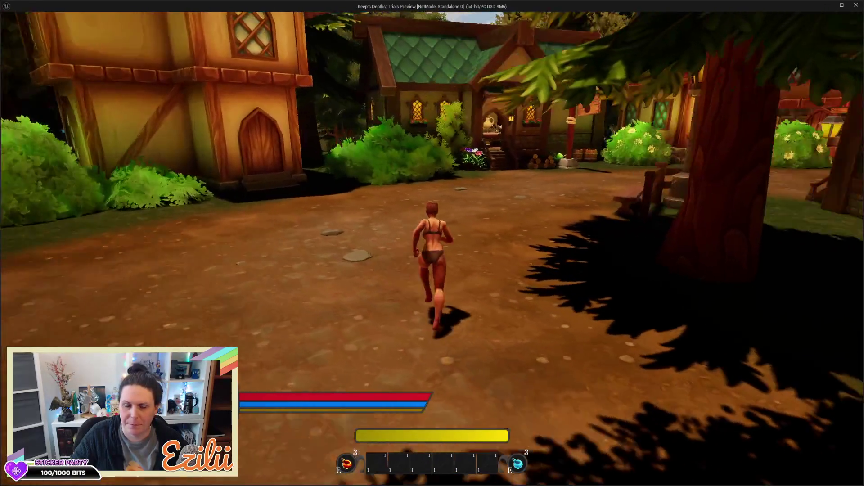
{"action": "key", "text": "w"}
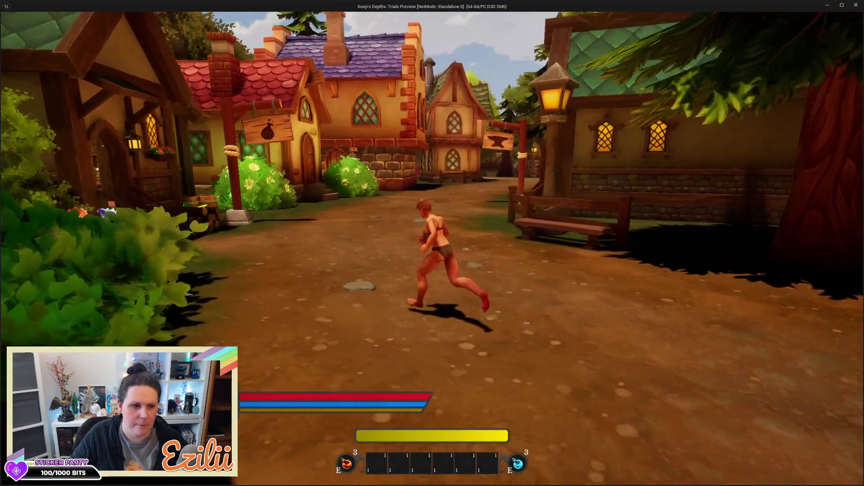
{"action": "key", "text": "w"}
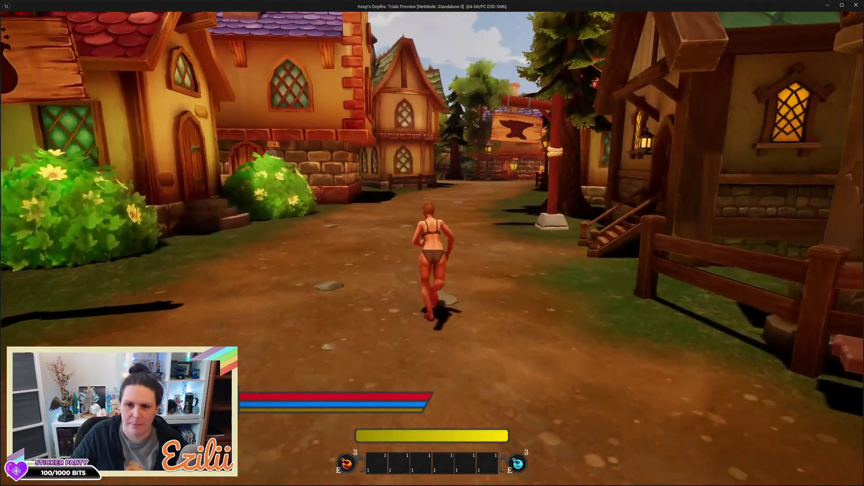
{"action": "key", "text": "w"}
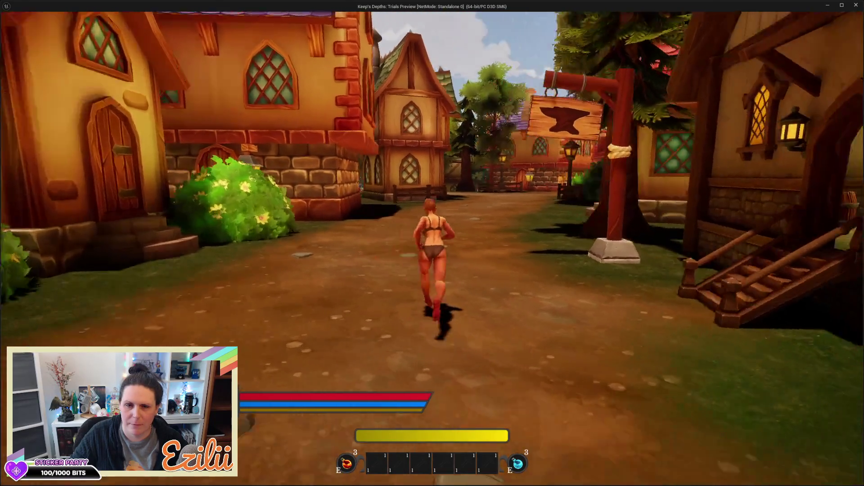
{"action": "key", "text": "w"}
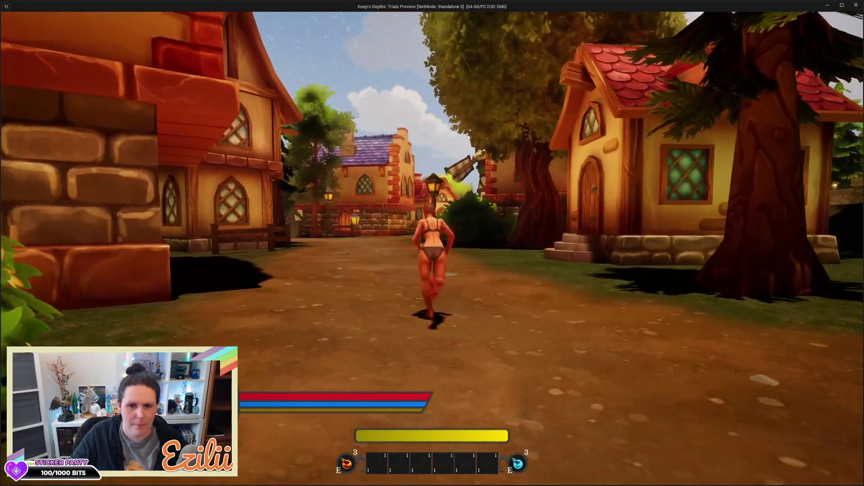
{"action": "key", "text": "w"}
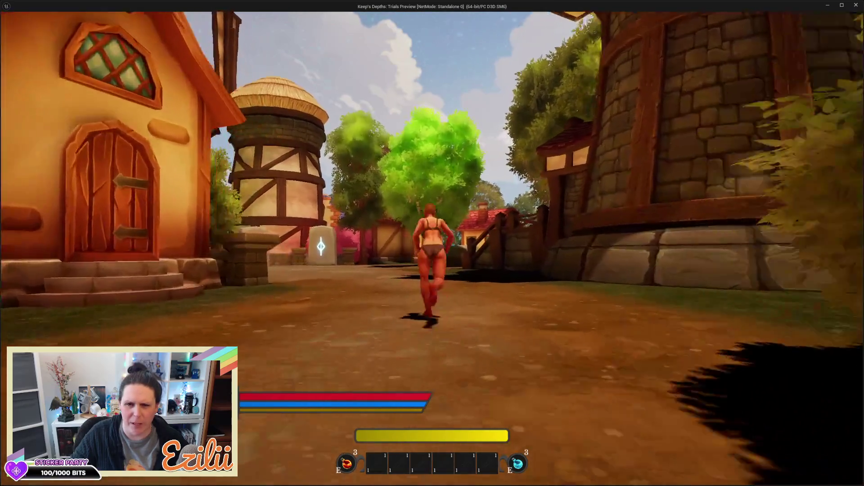
Step: Run past the birch and red trees, dodge roll toward the rune stones, then quit the game
{"action": "key", "text": "w"}
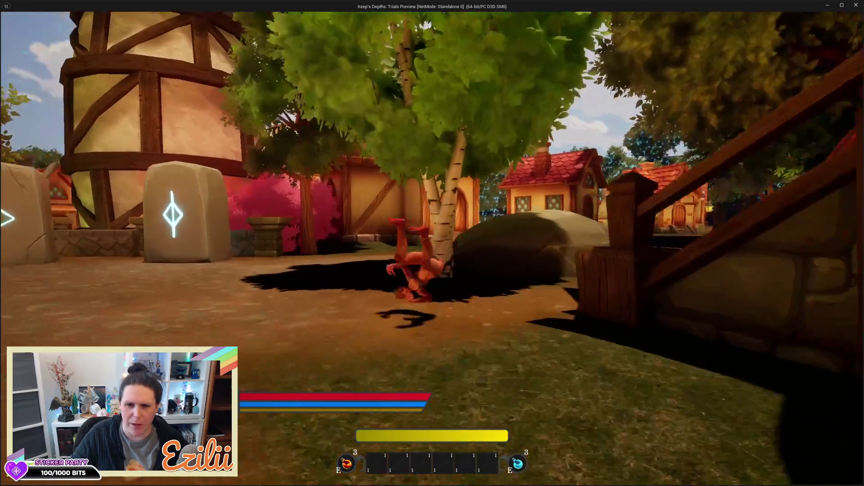
{"action": "key", "text": "w"}
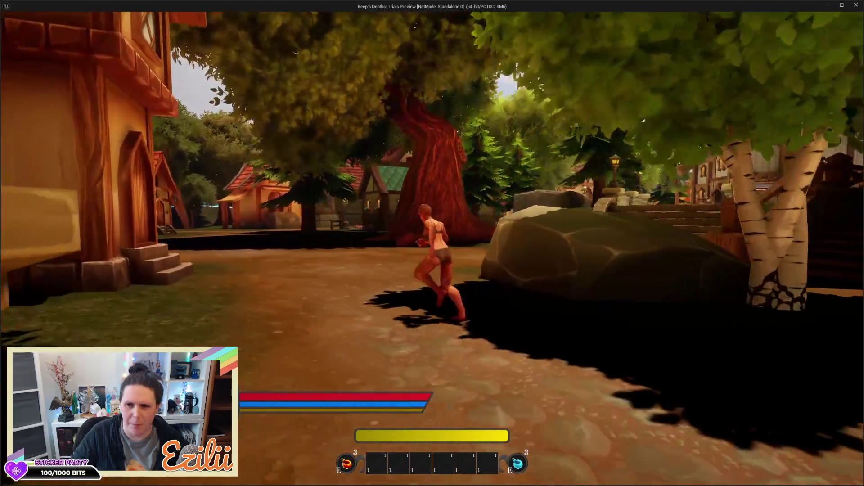
{"action": "key", "text": "w"}
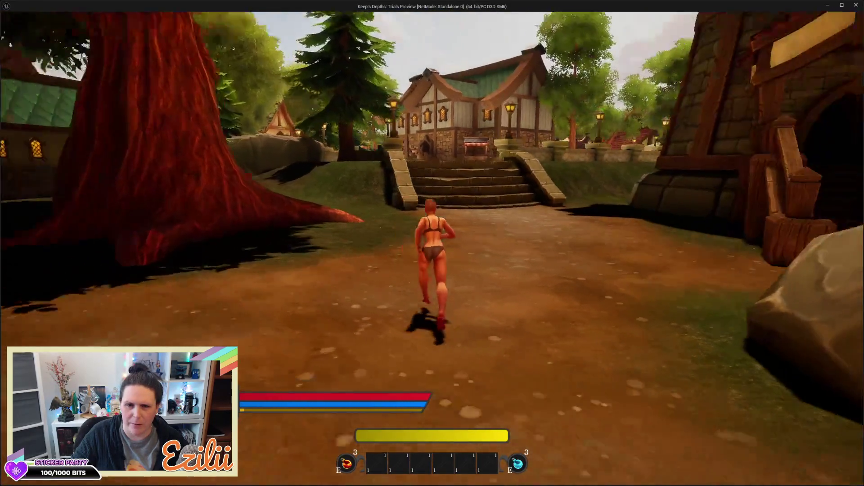
{"action": "key", "text": "w"}
{"action": "key", "text": "space"}
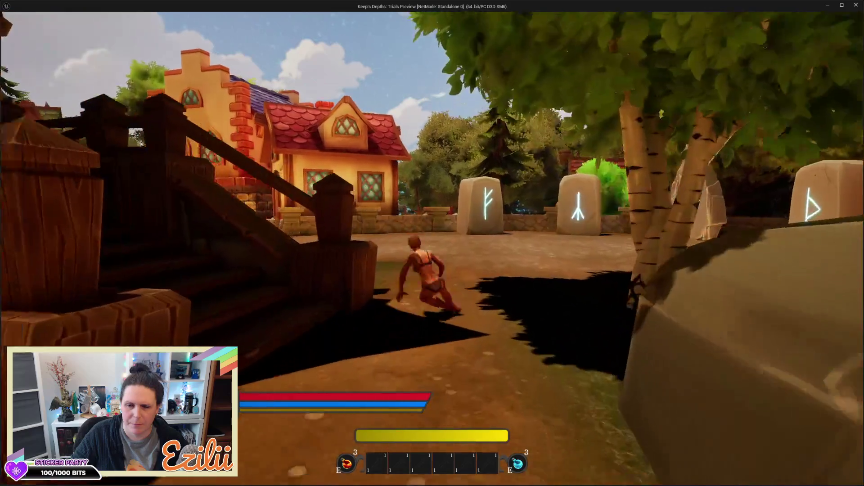
{"action": "key", "text": "w"}
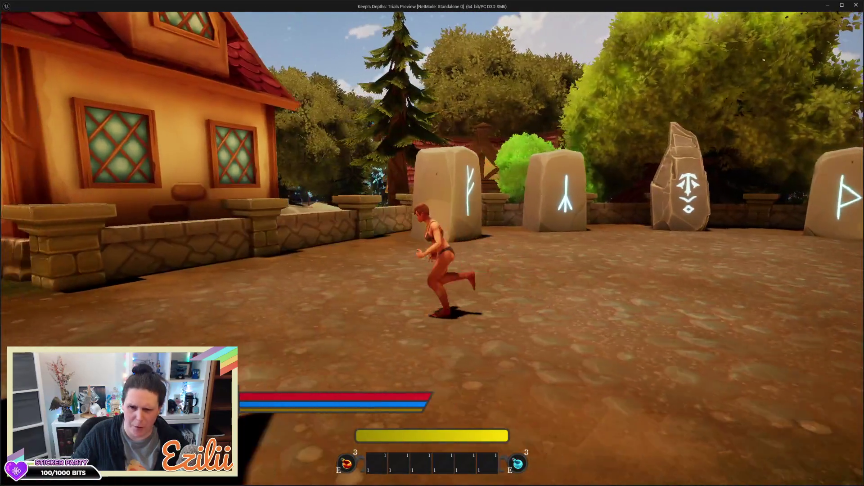
{"action": "key", "text": "s"}
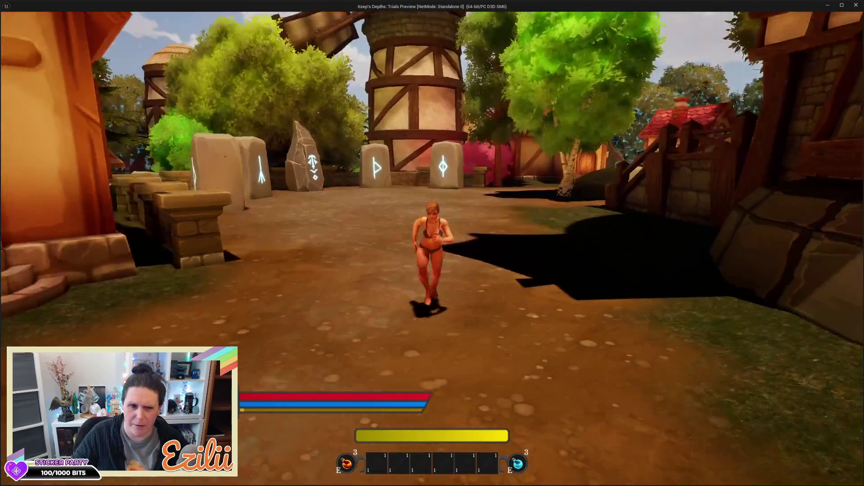
{"action": "key", "text": "s"}
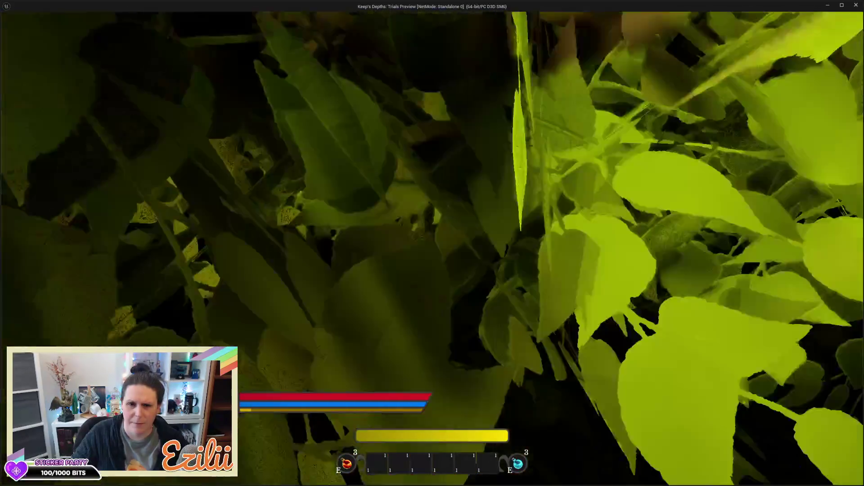
{"action": "key", "text": "Escape"}
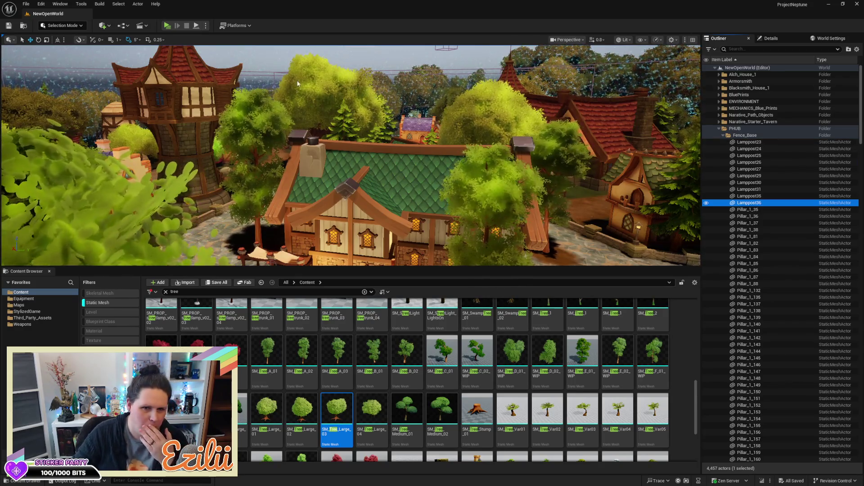
Step: Relaunch the level as a standalone game and run the character forward
{"action": "left_click", "coordinate": [168, 26]}
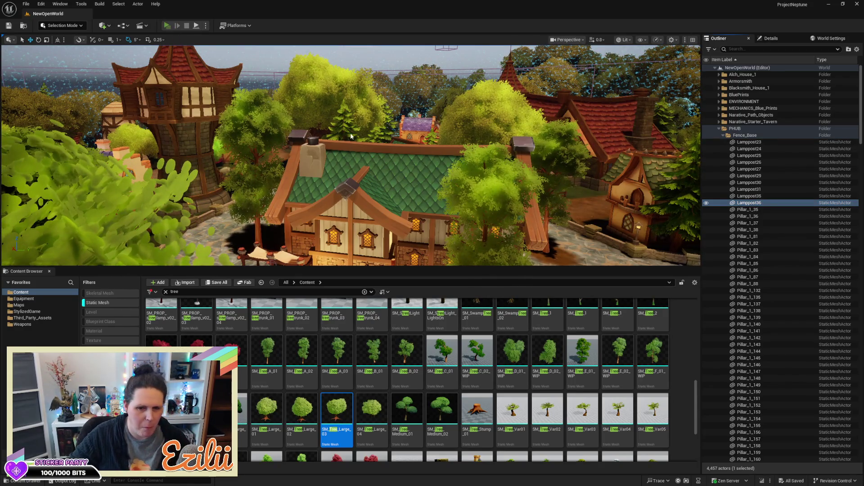
{"action": "key", "text": "w"}
{"action": "key", "text": "w"}
{"action": "key", "text": "w"}
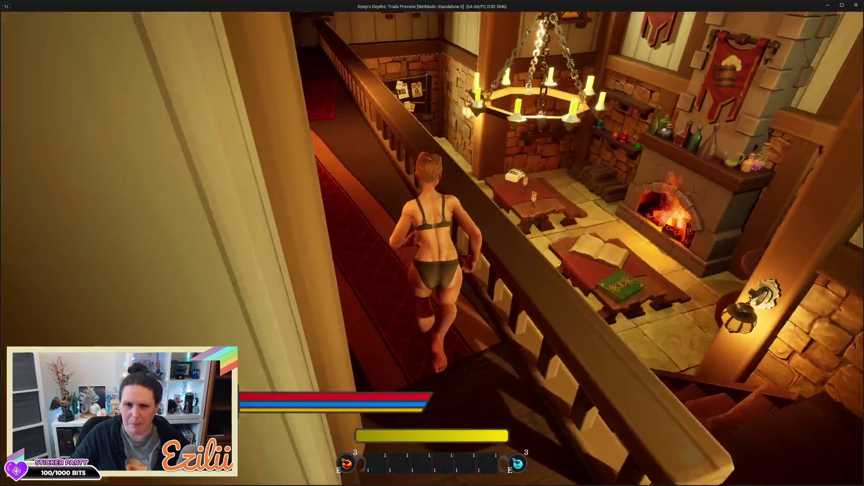
Step: Preview the Red, Purple and White Battle Mage skins at the bedroom wardrobe, close it unapplied, and exit
{"action": "key", "text": "w"}
{"action": "key", "text": "e"}
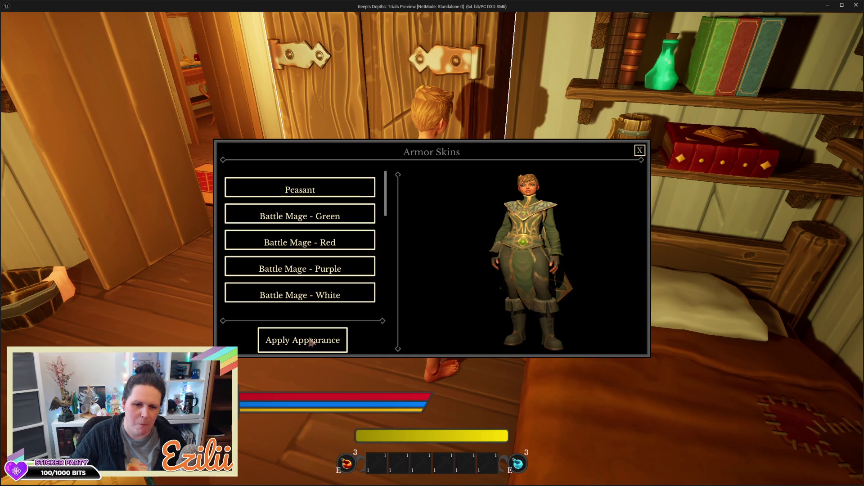
{"action": "left_click", "coordinate": [301, 243]}
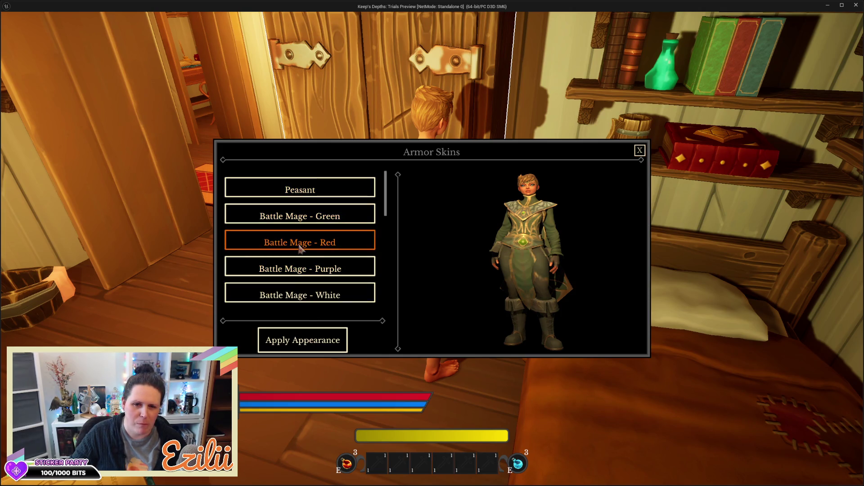
{"action": "left_click", "coordinate": [301, 272]}
{"action": "left_click", "coordinate": [302, 295]}
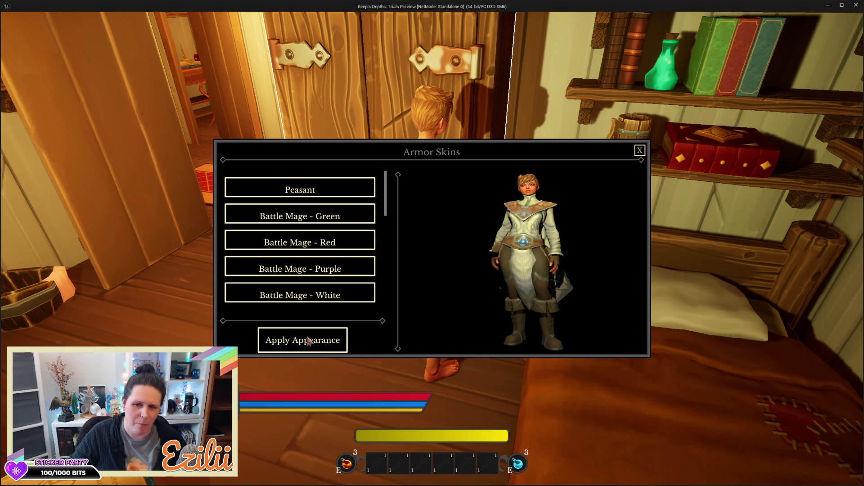
{"action": "left_click", "coordinate": [638, 151]}
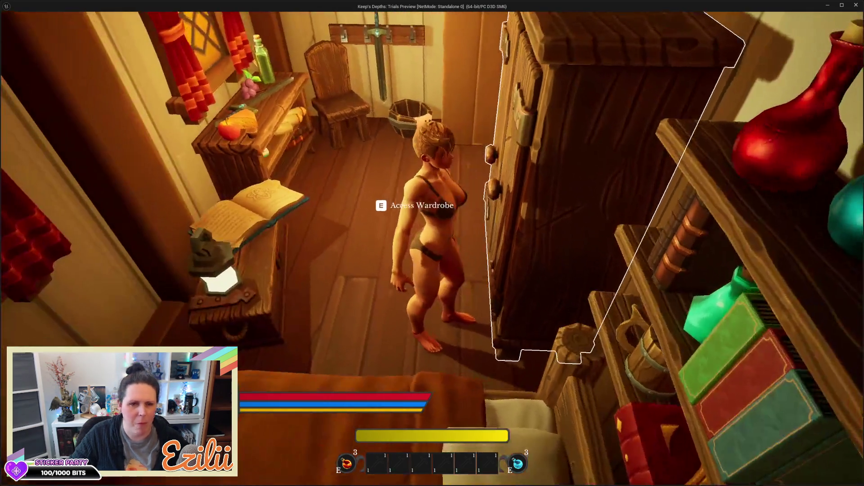
{"action": "key", "text": "Escape"}
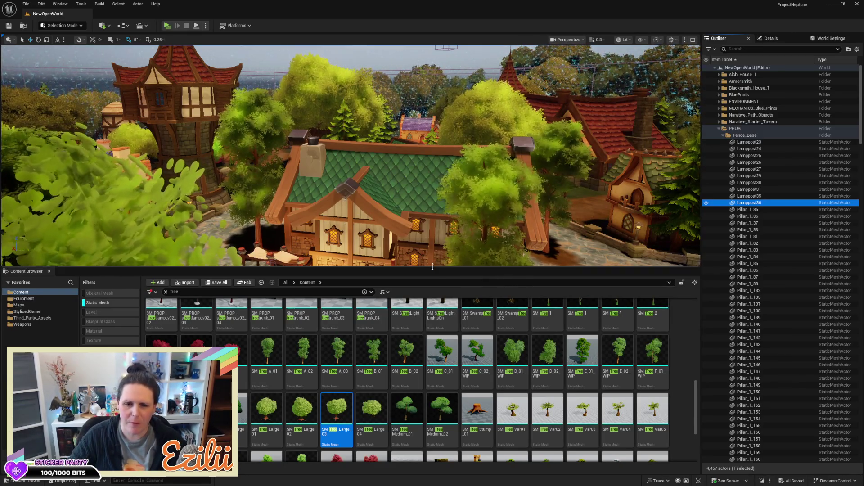
Step: Shrink the Content Browser and fly along the village street toward the purple-roofed and half-timbered houses
{"action": "mouse_move", "coordinate": [415, 268]}
{"action": "left_mouse_down"}
{"action": "mouse_move", "coordinate": [415, 405]}
{"action": "mouse_move", "coordinate": [449, 426]}
{"action": "mouse_move", "coordinate": [415, 426]}
{"action": "left_mouse_up"}
{"action": "left_click_drag", "start_coordinate": [402, 186], "coordinate": [402, 187]}
{"action": "left_click_drag", "start_coordinate": [333, 102], "coordinate": [333, 102]}
{"action": "left_click_drag", "start_coordinate": [337, 163], "coordinate": [337, 164]}
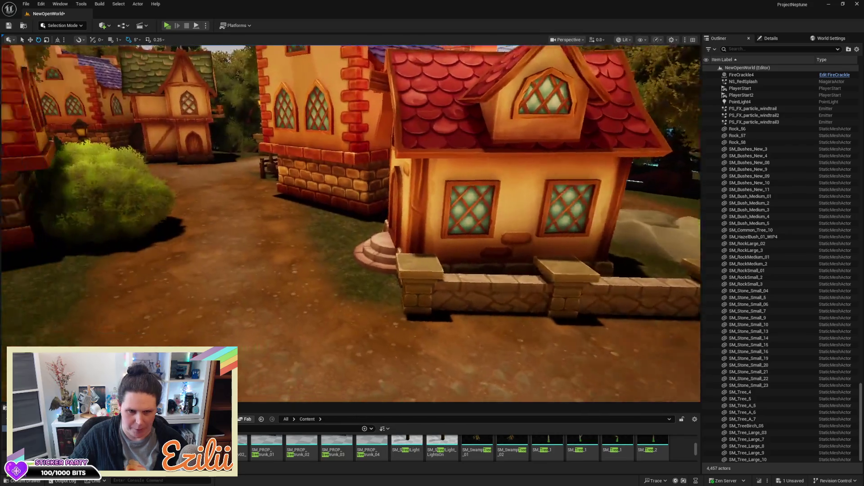
Step: Delete the small SM_TreeBirch_05 birch tree standing beside the house near the tower
{"action": "key", "text": "s"}
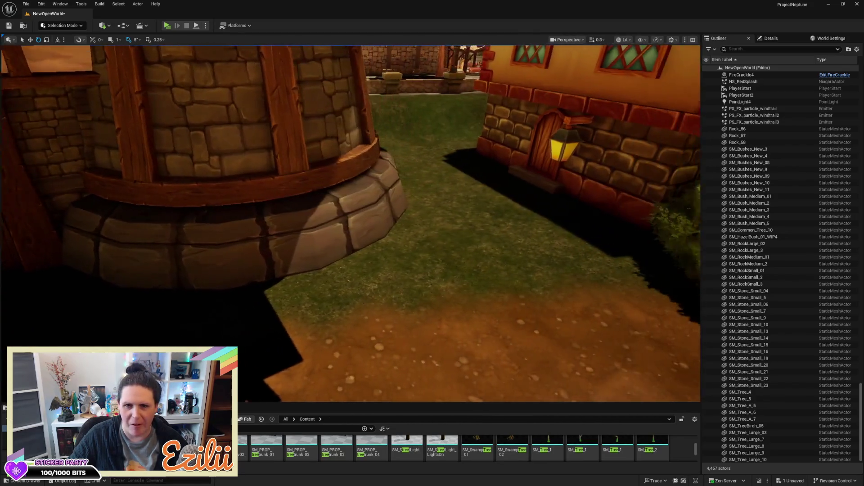
{"action": "key", "text": "w"}
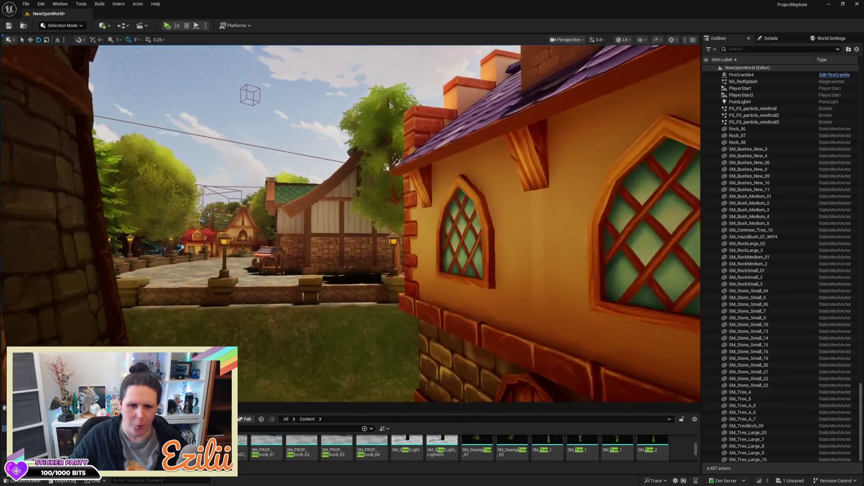
{"action": "key", "text": "s"}
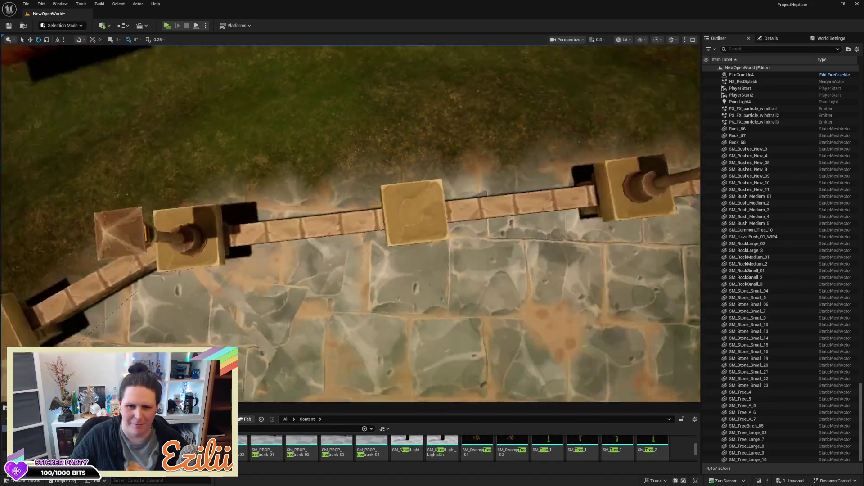
{"action": "key", "text": "w"}
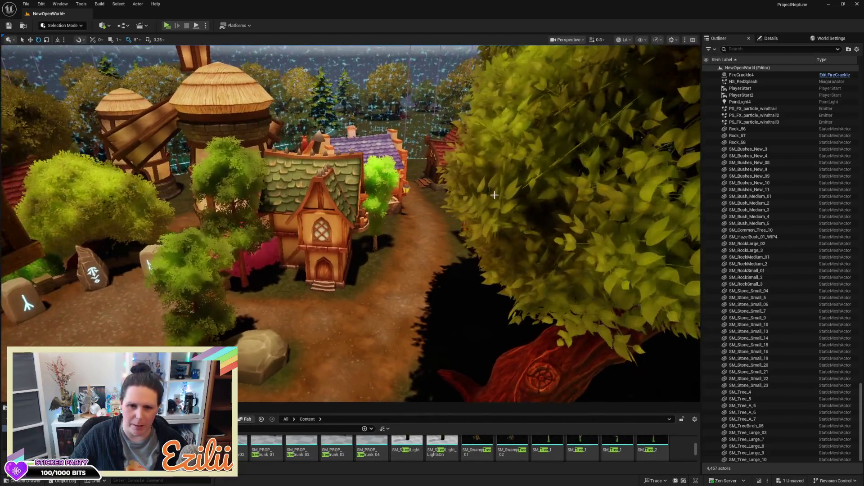
{"action": "left_click", "coordinate": [389, 190]}
{"action": "key", "text": "Delete"}
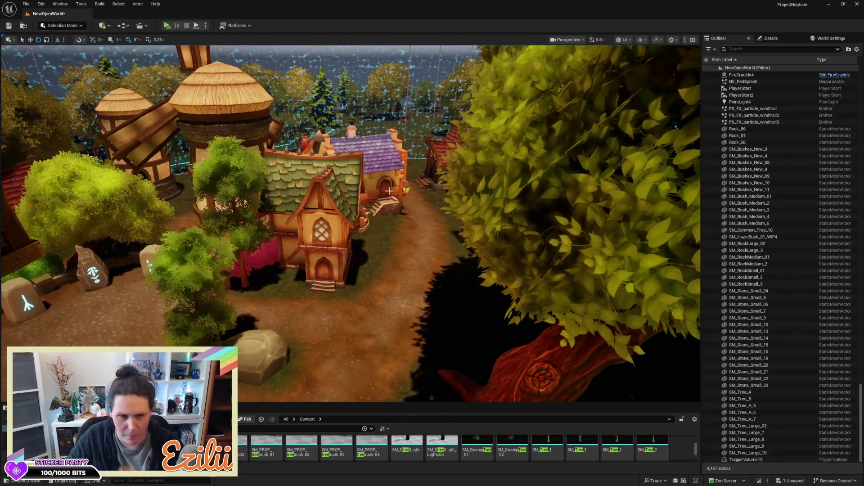
Step: Fly over to the glowing rune-stone circle and select the bush beside the stones
{"action": "key", "text": "a"}
{"action": "key", "text": "w"}
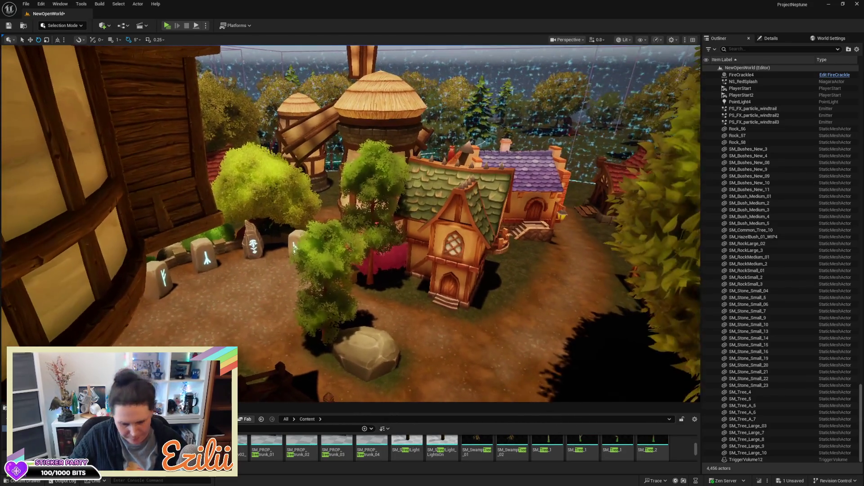
{"action": "key", "text": "w"}
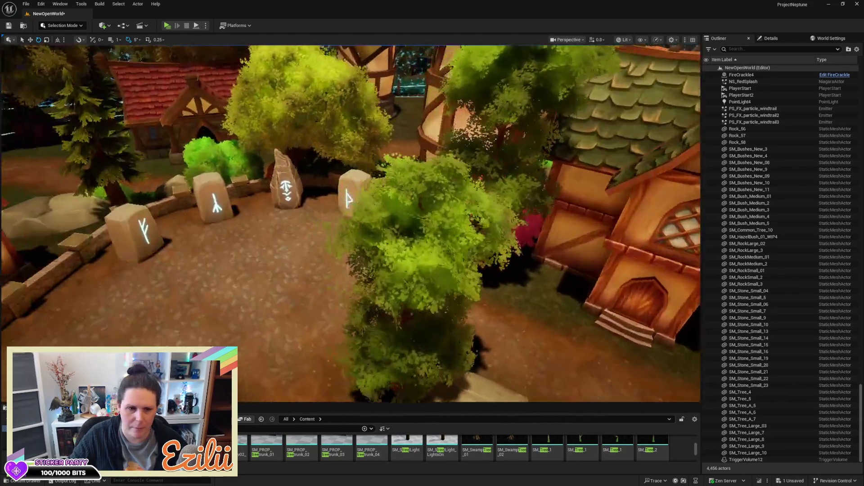
{"action": "key", "text": "a"}
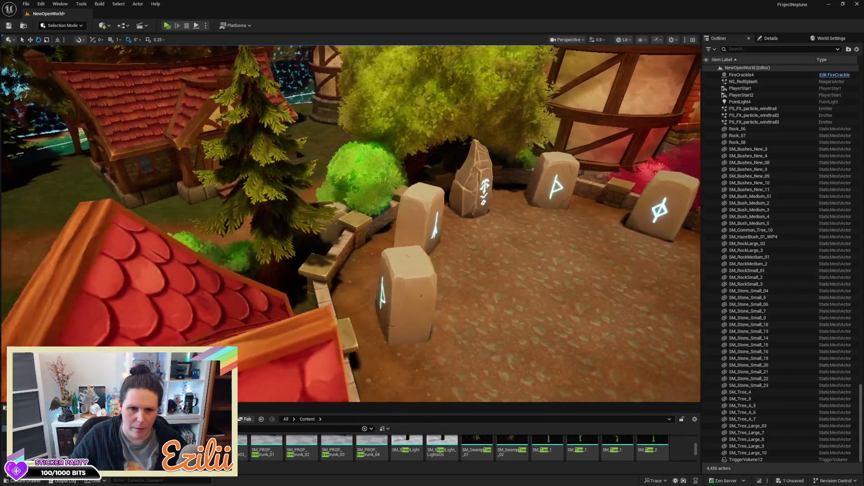
{"action": "key", "text": "s"}
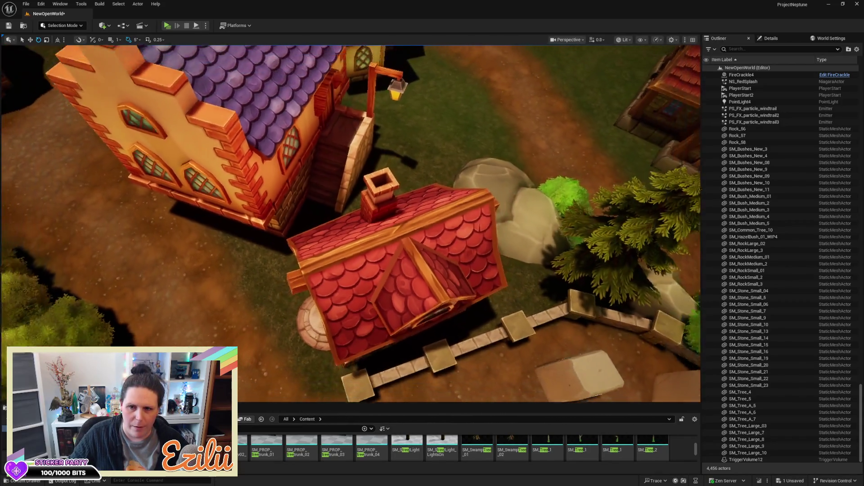
{"action": "key", "text": "d"}
{"action": "key", "text": "d"}
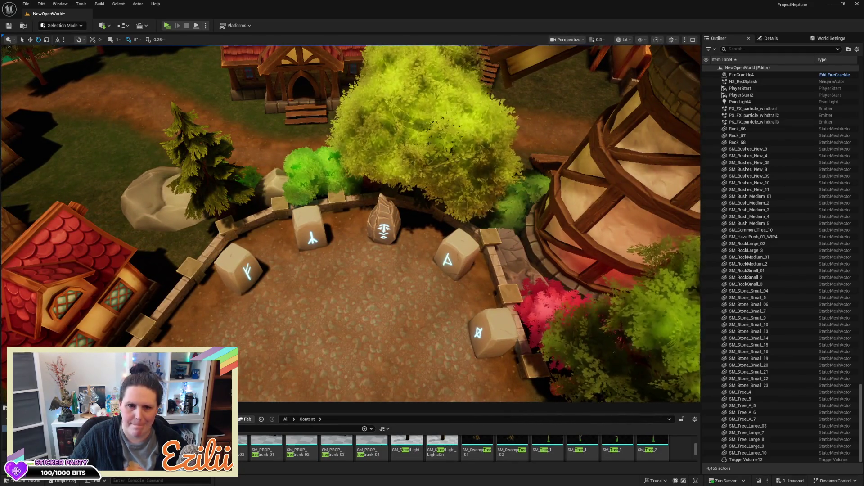
{"action": "left_click", "coordinate": [313, 173]}
Step: Circle the view around the bushes at ground level and select SM_Bushes_New_4
{"action": "key", "text": "d"}
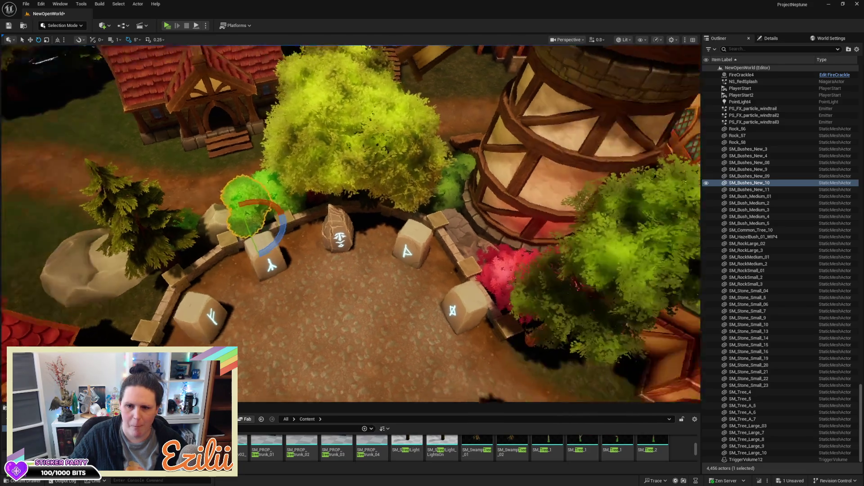
{"action": "key", "text": "a"}
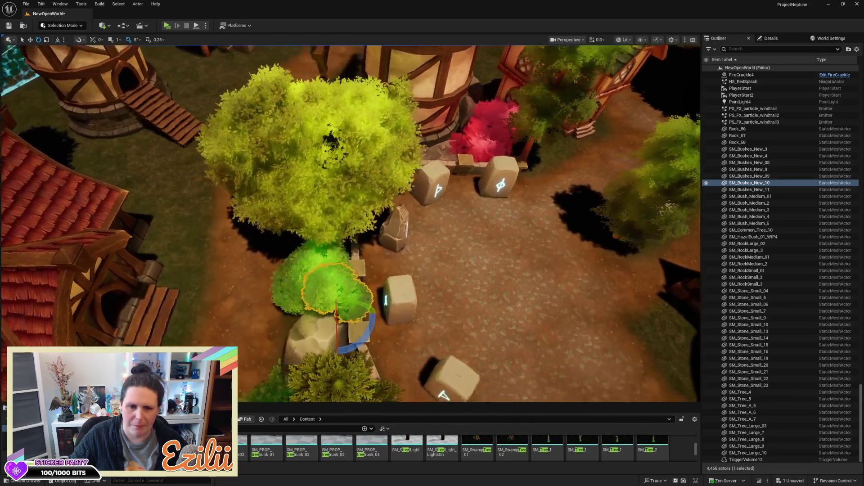
{"action": "key", "text": "s"}
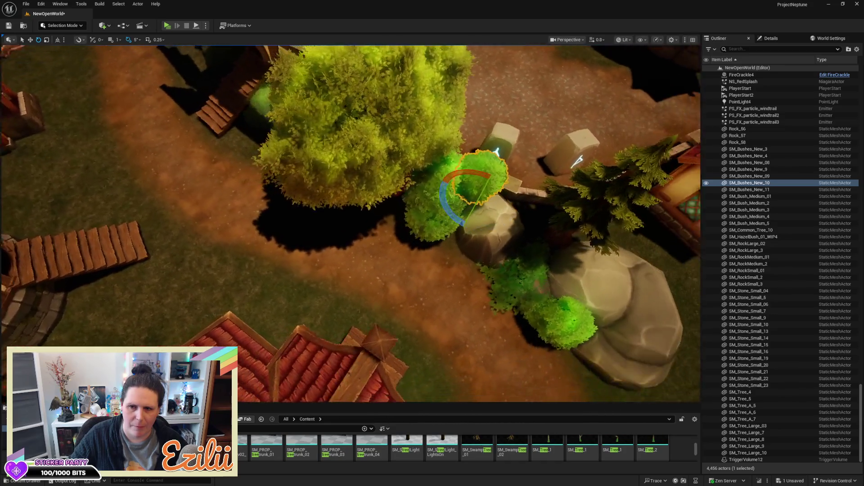
{"action": "key", "text": "a"}
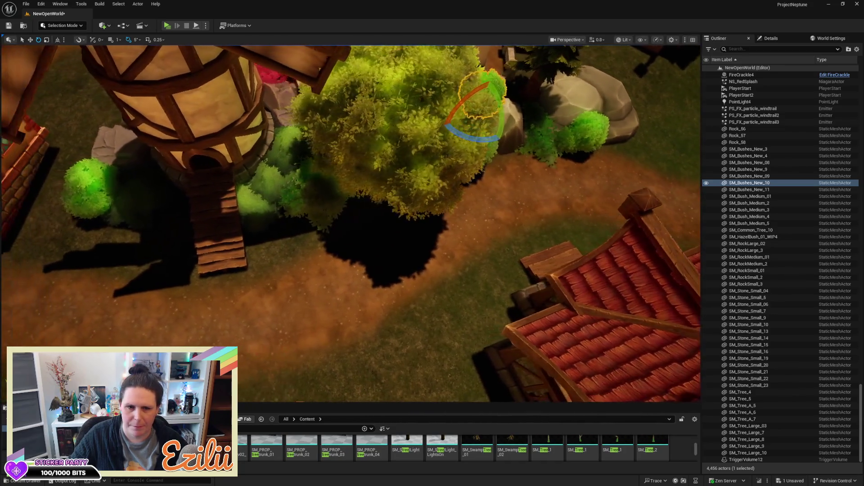
{"action": "key", "text": "w"}
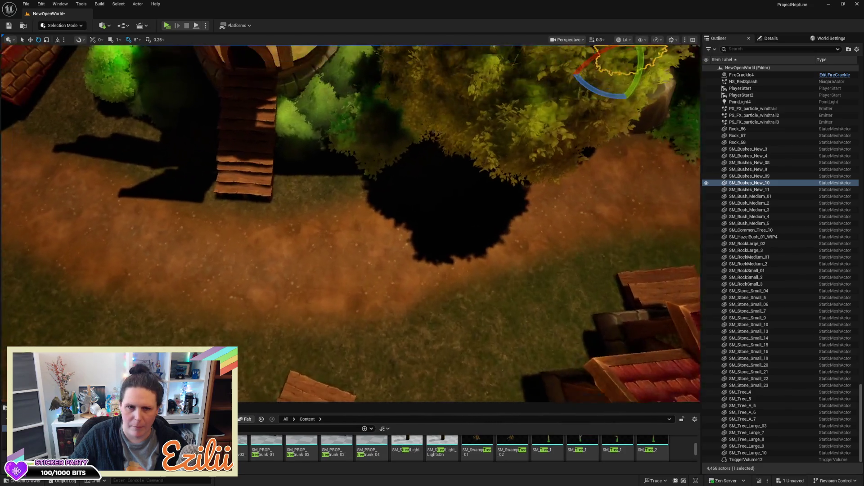
{"action": "key", "text": "w"}
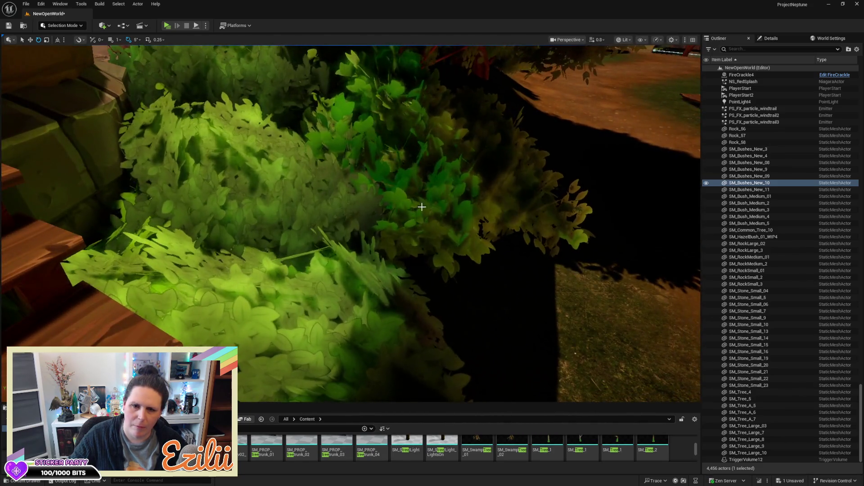
{"action": "left_click", "coordinate": [422, 207]}
{"action": "key", "text": "s"}
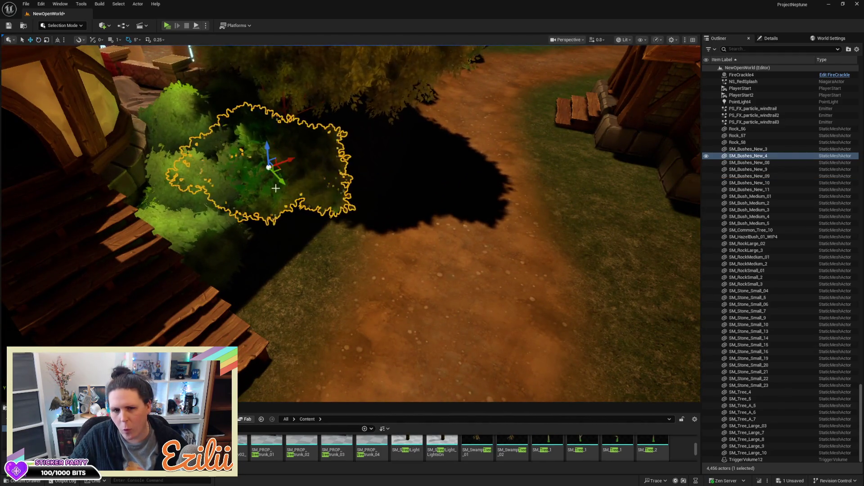
{"action": "key", "text": "d"}
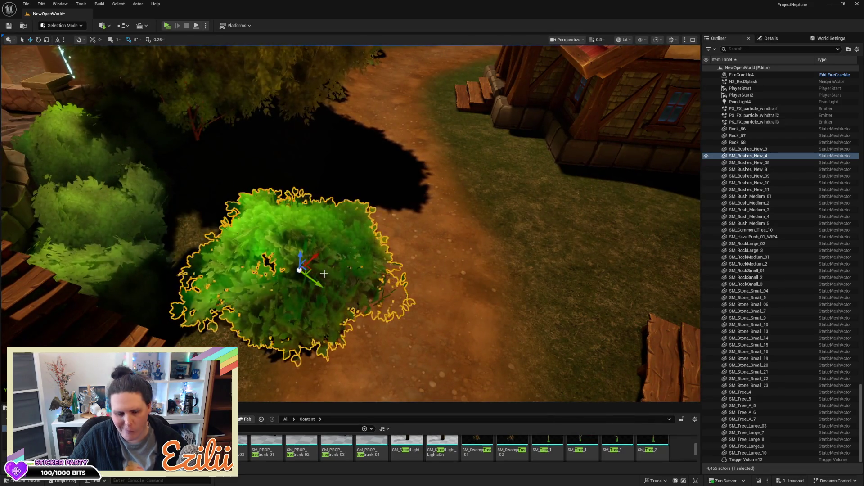
{"action": "key", "text": "ctrl+z"}
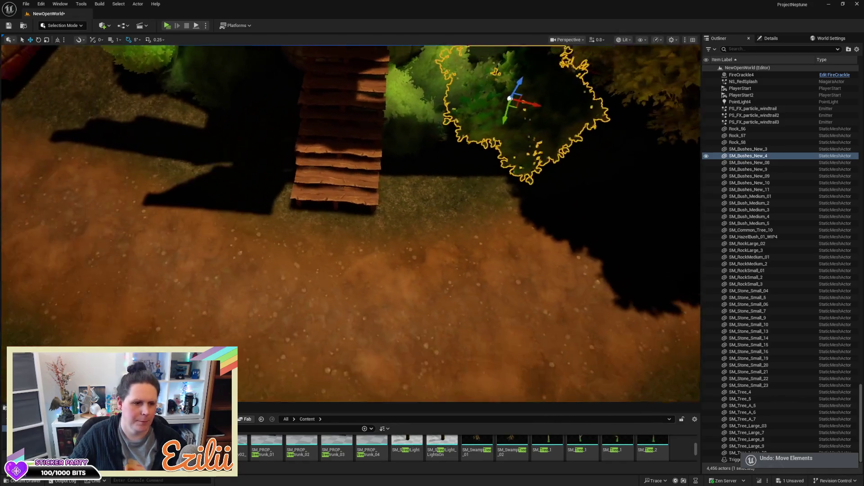
{"action": "key", "text": "s"}
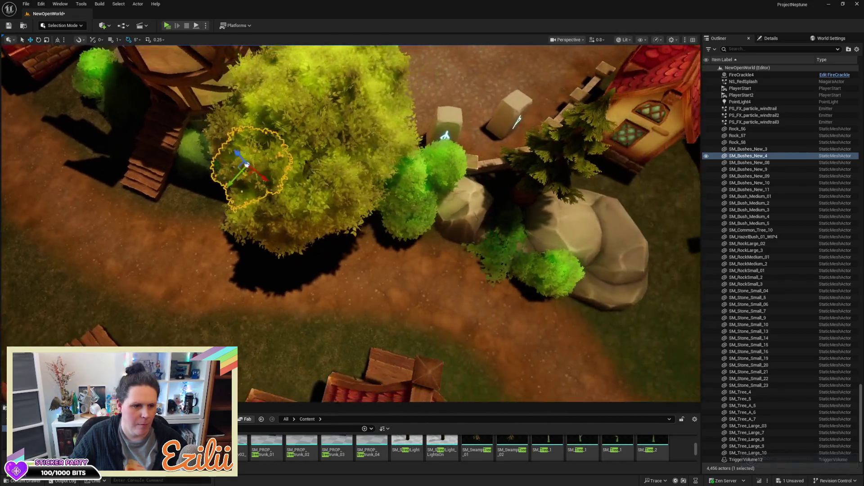
{"action": "key", "text": "s"}
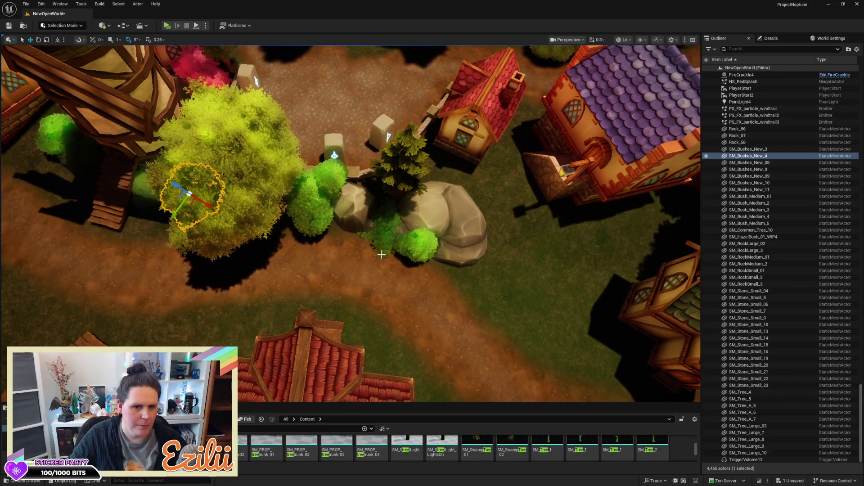
{"action": "mouse_move", "coordinate": [210, 206]}
{"action": "left_mouse_down", "text": "alt"}
{"action": "mouse_move", "coordinate": [319, 295]}
{"action": "mouse_move", "coordinate": [345, 305]}
{"action": "mouse_move", "coordinate": [395, 198]}
{"action": "mouse_move", "coordinate": [452, 204]}
{"action": "left_mouse_up", "text": "alt"}
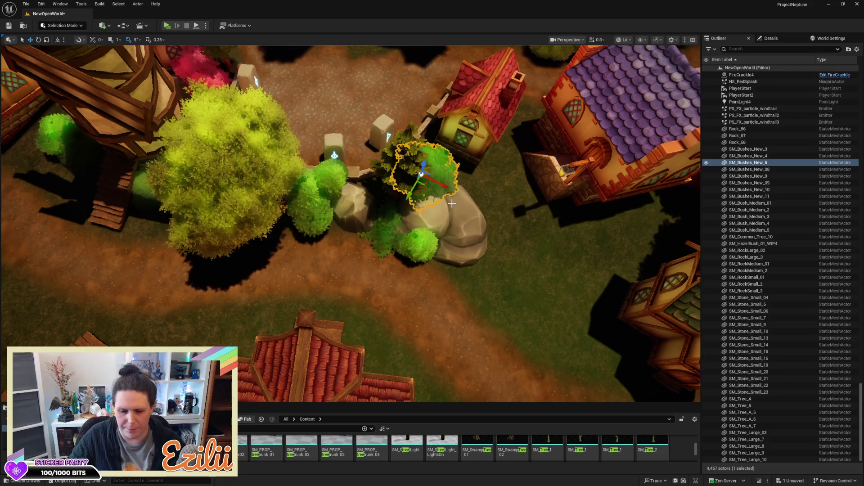
{"action": "key", "text": "Delete"}
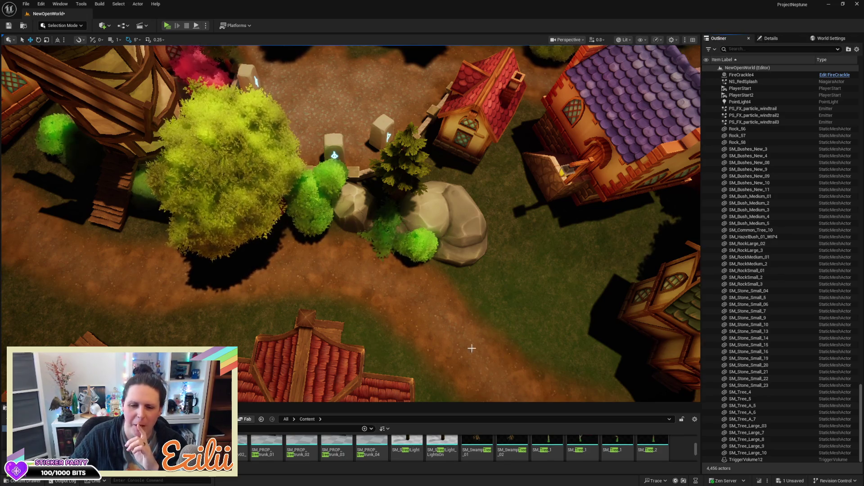
Step: Enlarge the Content Browser and place an SM_Tree_A_01 tree in the village
{"action": "left_click_drag", "start_coordinate": [446, 404], "coordinate": [468, 248]}
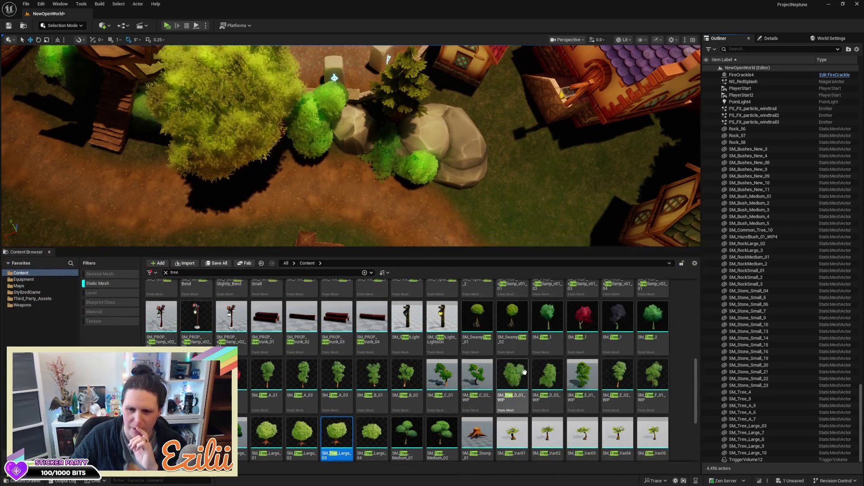
{"action": "scroll", "coordinate": [275, 378], "scroll_direction": "up", "scroll_amount": 2}
{"action": "mouse_move", "coordinate": [272, 394]}
{"action": "left_mouse_down"}
{"action": "mouse_move", "coordinate": [317, 396]}
{"action": "mouse_move", "coordinate": [539, 198]}
{"action": "left_mouse_up"}
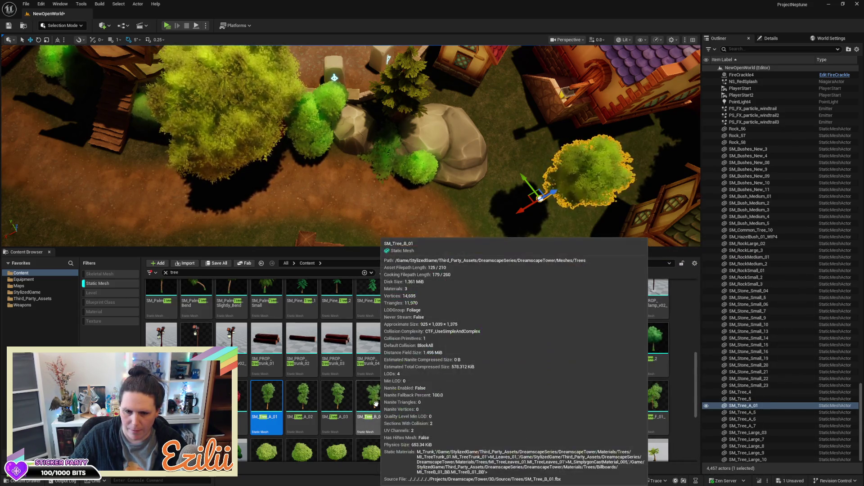
Step: Place a large SM_Tree_Large_04 tree nearby among the houses
{"action": "scroll", "coordinate": [373, 407], "scroll_direction": "down", "scroll_amount": 1}
{"action": "mouse_move", "coordinate": [369, 411]}
{"action": "left_mouse_down"}
{"action": "mouse_move", "coordinate": [487, 217]}
{"action": "mouse_move", "coordinate": [427, 194]}
{"action": "mouse_move", "coordinate": [441, 162]}
{"action": "left_mouse_up"}
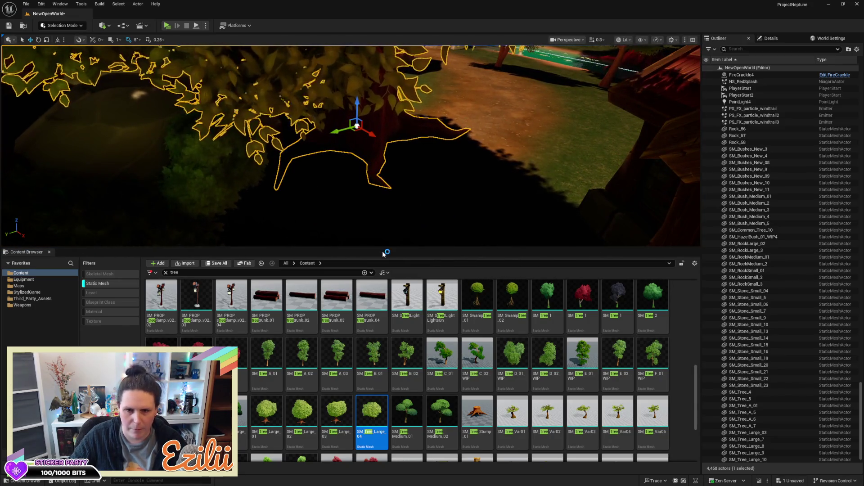
{"action": "key", "text": "super+Down"}
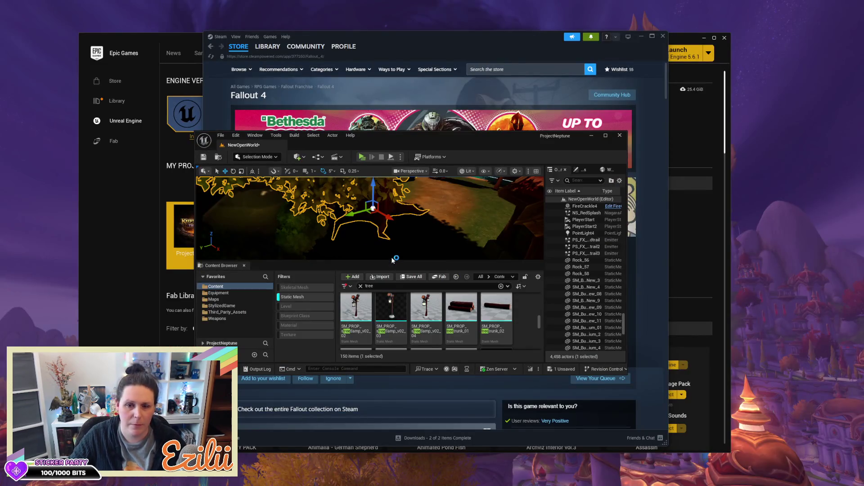
Step: Maximize the editor window and enlarge the level viewport
{"action": "left_click_drag", "start_coordinate": [471, 143], "coordinate": [473, 1]}
{"action": "left_click_drag", "start_coordinate": [476, 247], "coordinate": [479, 393]}
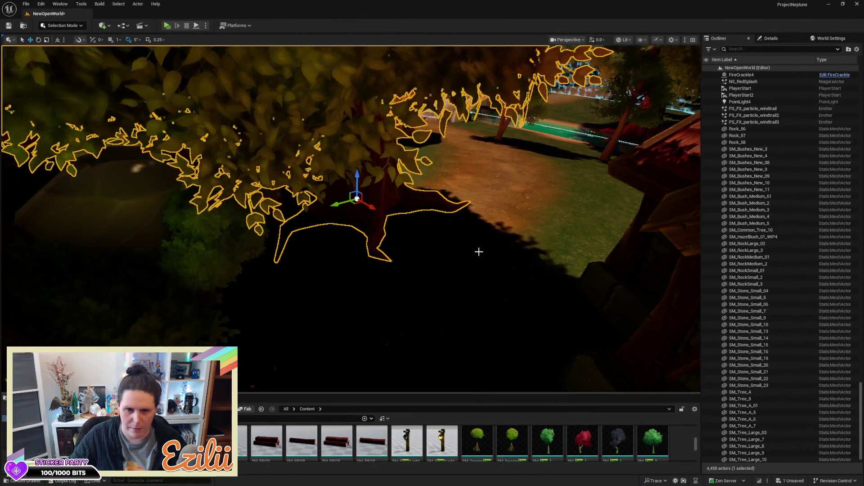
{"action": "left_click_drag", "start_coordinate": [478, 252], "coordinate": [477, 247]}
Step: Frame the new tree, switch to the rotate tool, and orbit over the dirt path toward the tower
{"action": "key", "text": "f"}
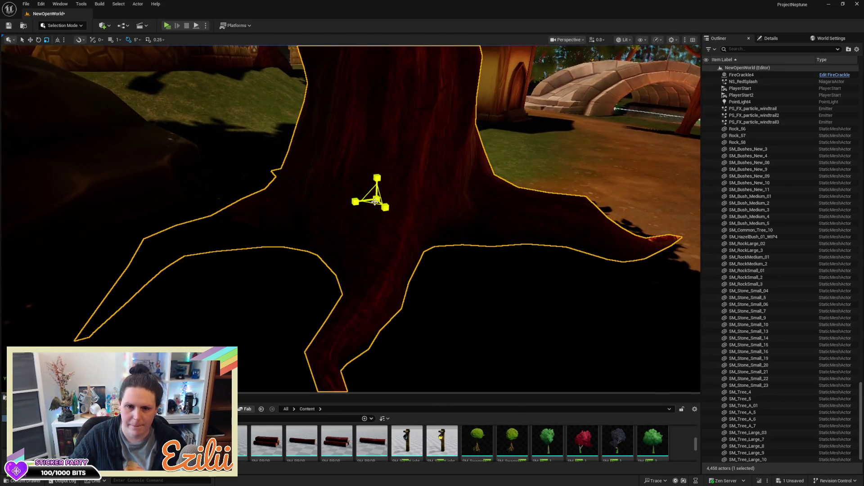
{"action": "scroll", "coordinate": [377, 199], "scroll_direction": "down", "scroll_amount": 5}
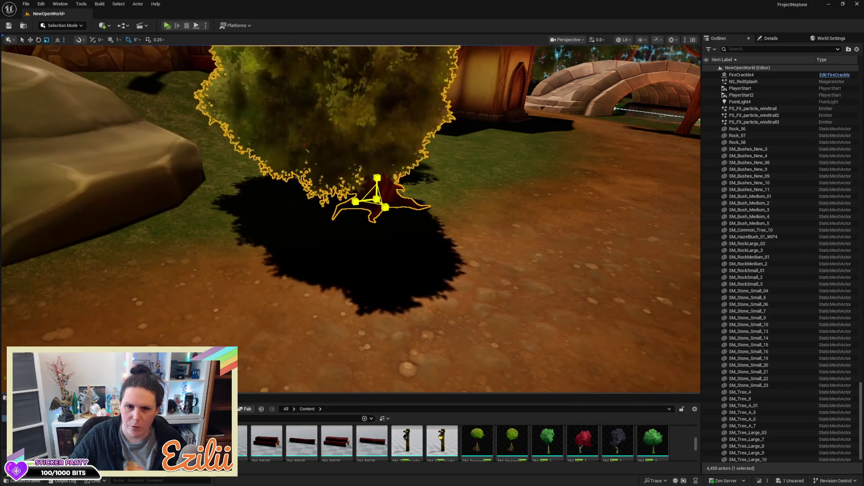
{"action": "key", "text": "e"}
{"action": "mouse_move", "coordinate": [369, 211]}
{"action": "left_mouse_down"}
{"action": "mouse_move", "coordinate": [342, 217]}
{"action": "mouse_move", "coordinate": [324, 270]}
{"action": "mouse_move", "coordinate": [297, 288]}
{"action": "mouse_move", "coordinate": [261, 361]}
{"action": "left_mouse_up"}
{"action": "left_click_drag", "start_coordinate": [405, 207], "coordinate": [411, 203]}
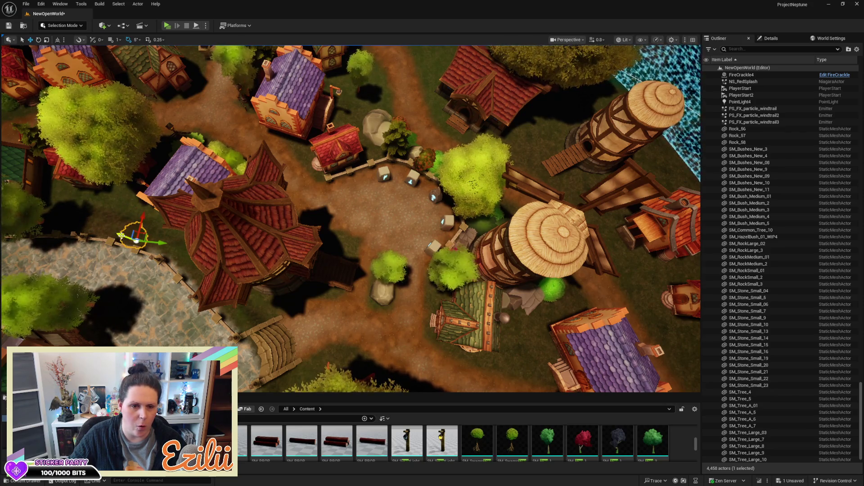
Step: Duplicate SM_Tree_A_01 as SM_Tree_A_2 and move it beside the purple-roofed house
{"action": "left_click_drag", "start_coordinate": [256, 225], "coordinate": [256, 202]}
{"action": "mouse_move", "coordinate": [588, 193]}
{"action": "left_mouse_down"}
{"action": "mouse_move", "coordinate": [576, 185]}
{"action": "mouse_move", "coordinate": [588, 193]}
{"action": "left_mouse_up"}
{"action": "left_click", "coordinate": [576, 168]}
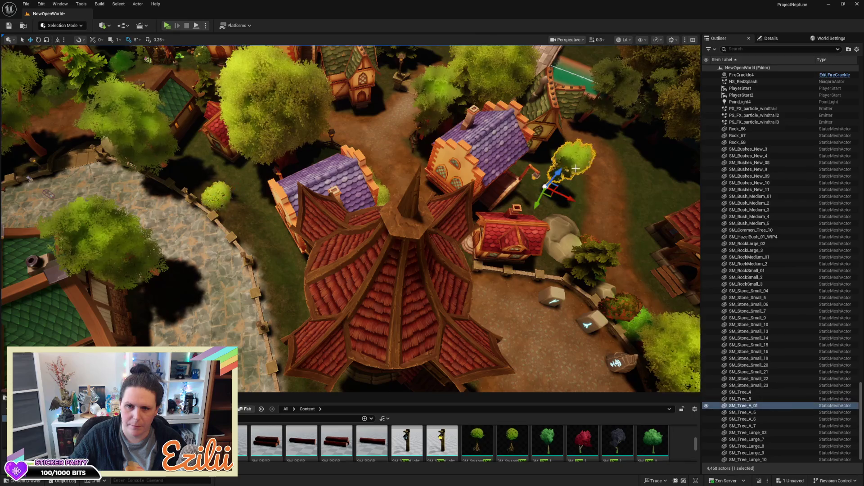
{"action": "left_click_drag", "start_coordinate": [572, 198], "coordinate": [412, 174], "text": "alt"}
{"action": "left_click_drag", "start_coordinate": [337, 154], "coordinate": [233, 241]}
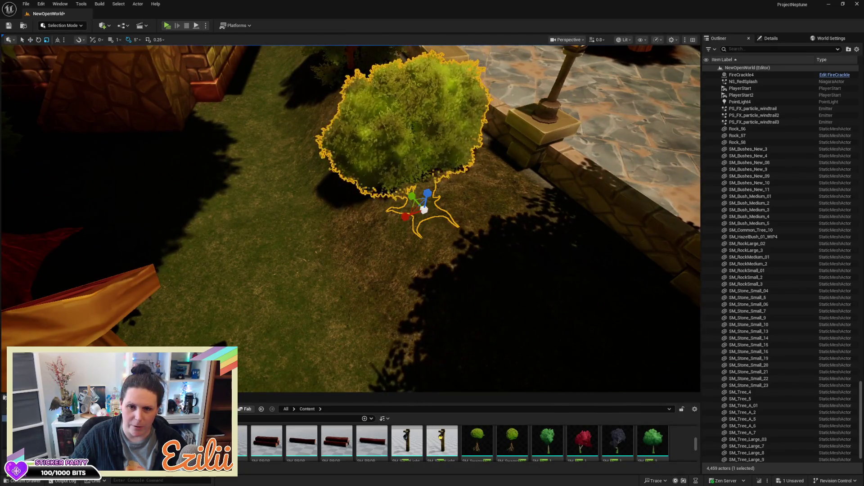
Step: Select the right-hand bush behind the fence and slide it left along the wall
{"action": "left_click", "coordinate": [414, 205]}
{"action": "left_click", "coordinate": [415, 204]}
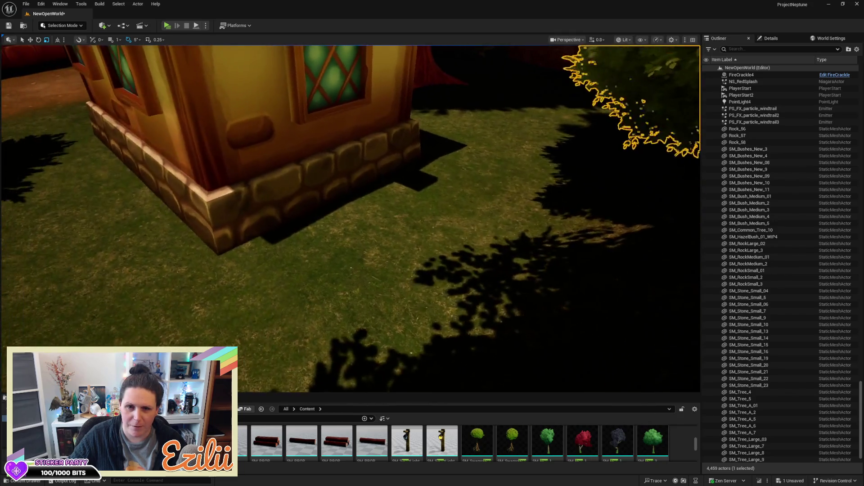
{"action": "key", "text": "f"}
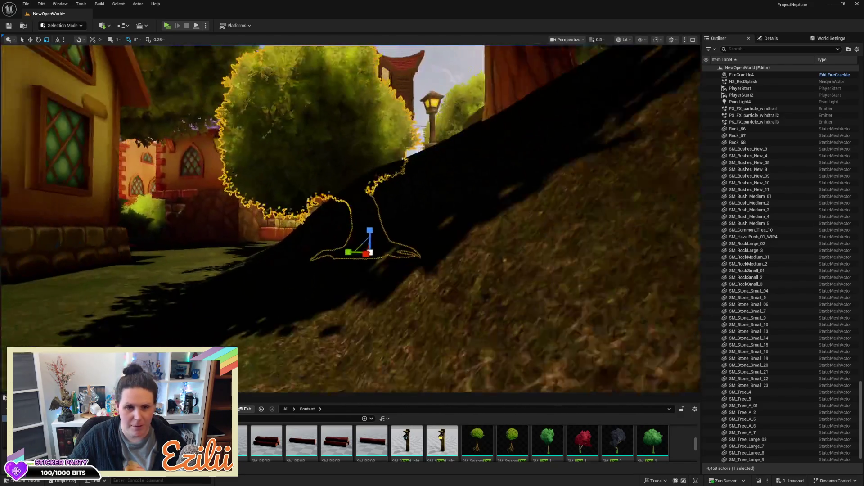
{"action": "key", "text": "w"}
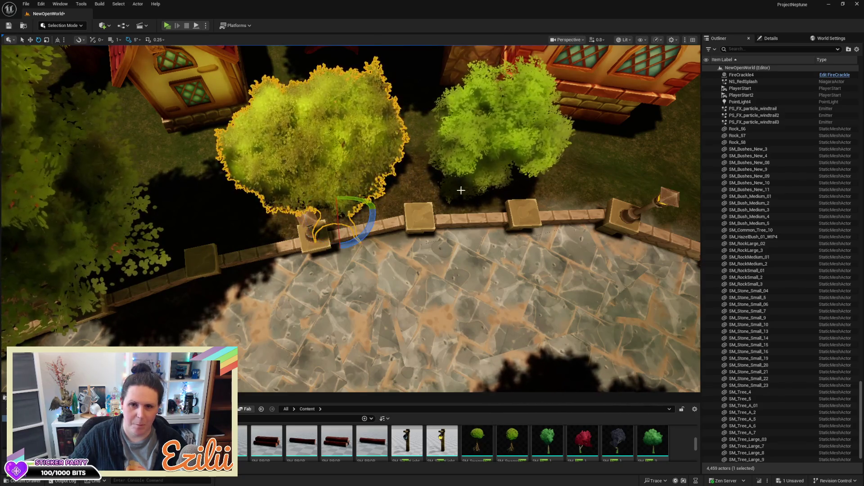
{"action": "left_click", "coordinate": [498, 167]}
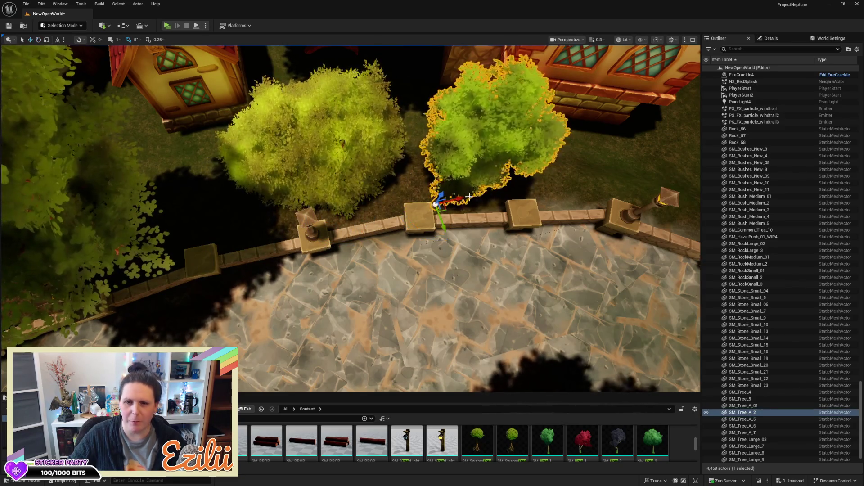
{"action": "key", "text": "w"}
{"action": "left_click_drag", "start_coordinate": [436, 214], "coordinate": [398, 215]}
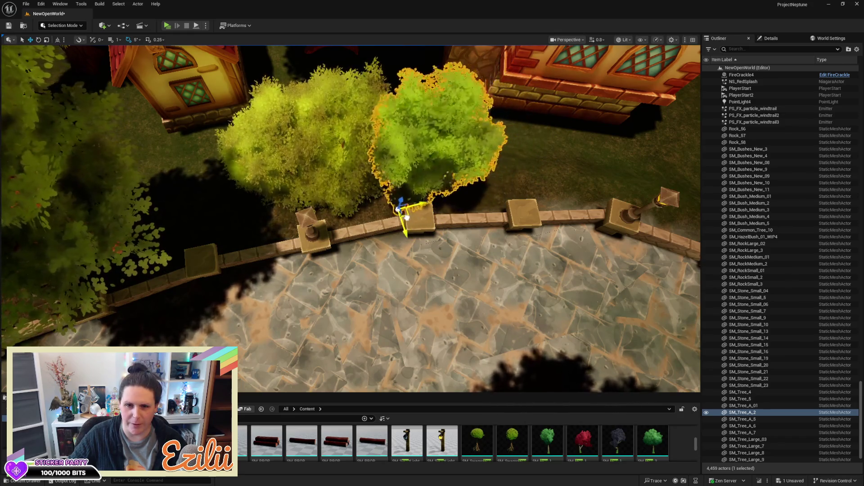
Step: Inspect the tree at ground level, then duplicate the large central bush and shift the copy left
{"action": "mouse_move", "coordinate": [534, 217]}
{"action": "left_mouse_down"}
{"action": "mouse_move", "coordinate": [495, 160]}
{"action": "mouse_move", "coordinate": [496, 117]}
{"action": "left_mouse_up"}
{"action": "left_click_drag", "start_coordinate": [444, 232], "coordinate": [444, 265]}
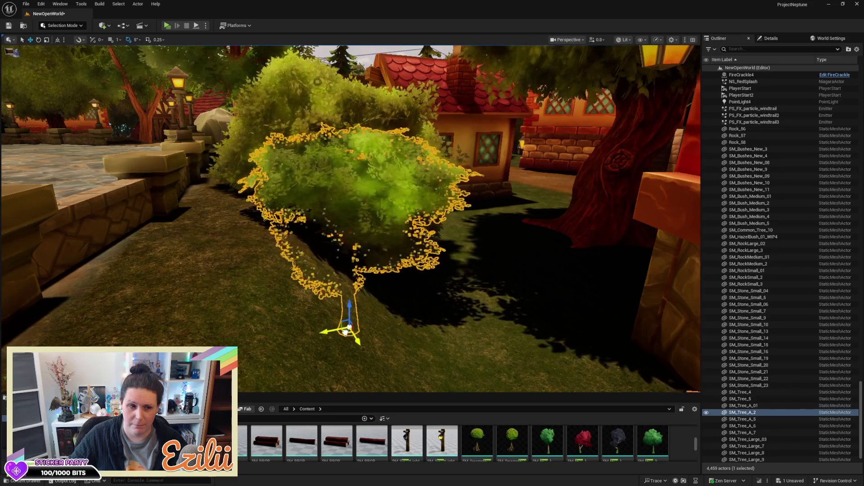
{"action": "mouse_move", "coordinate": [503, 301]}
{"action": "left_mouse_down"}
{"action": "mouse_move", "coordinate": [475, 248]}
{"action": "mouse_move", "coordinate": [484, 287]}
{"action": "mouse_move", "coordinate": [417, 295]}
{"action": "left_mouse_up"}
{"action": "left_click_drag", "start_coordinate": [492, 249], "coordinate": [492, 249]}
{"action": "left_click", "coordinate": [492, 249]}
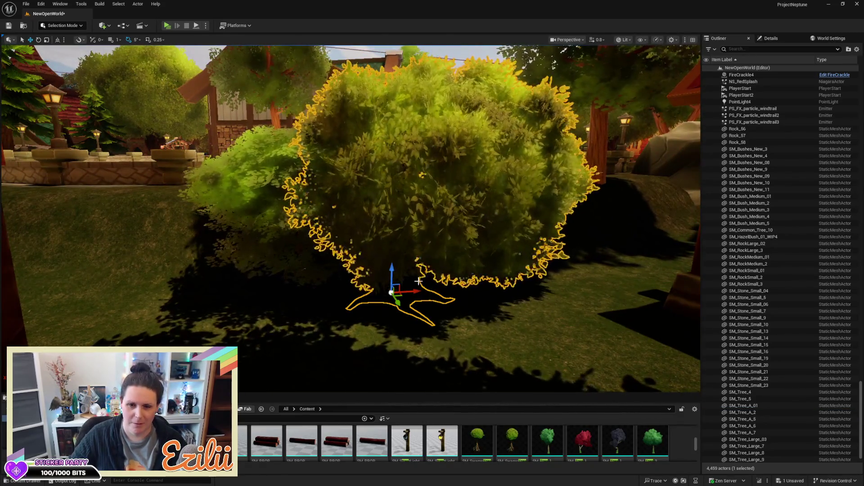
{"action": "mouse_move", "coordinate": [410, 293]}
{"action": "left_mouse_down"}
{"action": "mouse_move", "coordinate": [146, 297]}
{"action": "mouse_move", "coordinate": [323, 213]}
{"action": "mouse_move", "coordinate": [297, 268]}
{"action": "left_mouse_up"}
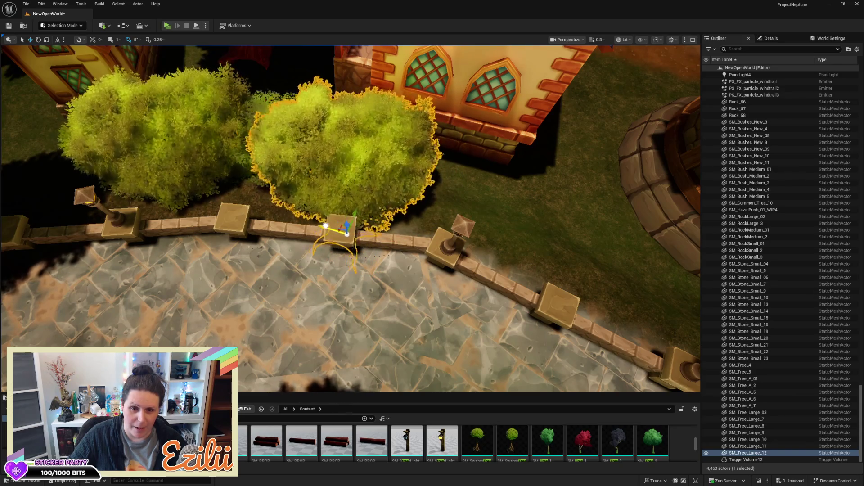
Step: Duplicate SM_Tree_A_2 onto the fence line, then copy it again further along the fence
{"action": "mouse_move", "coordinate": [351, 234]}
{"action": "left_mouse_down"}
{"action": "mouse_move", "coordinate": [355, 188]}
{"action": "mouse_move", "coordinate": [378, 169]}
{"action": "mouse_move", "coordinate": [371, 151]}
{"action": "mouse_move", "coordinate": [383, 68]}
{"action": "mouse_move", "coordinate": [409, 201]}
{"action": "mouse_move", "coordinate": [413, 62]}
{"action": "mouse_move", "coordinate": [492, 131]}
{"action": "mouse_move", "coordinate": [388, 73]}
{"action": "left_mouse_up"}
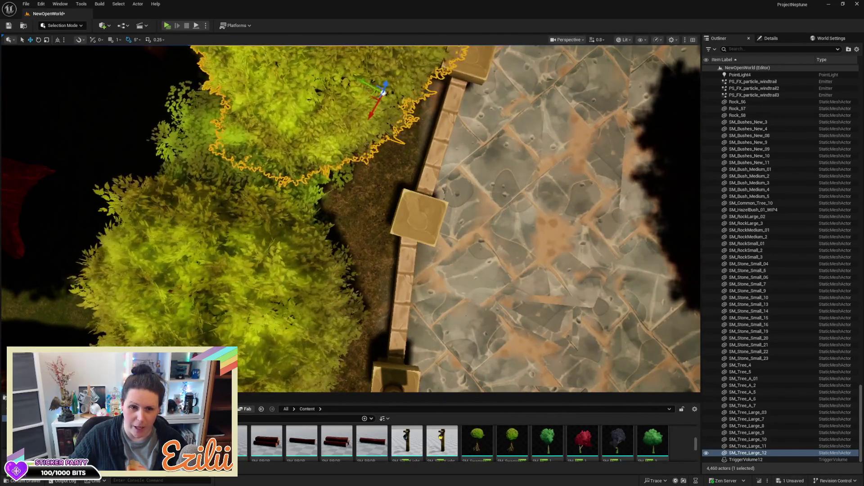
{"action": "left_click", "coordinate": [279, 194]}
{"action": "mouse_move", "coordinate": [279, 194]}
{"action": "left_mouse_down"}
{"action": "mouse_move", "coordinate": [252, 135]}
{"action": "mouse_move", "coordinate": [270, 67]}
{"action": "mouse_move", "coordinate": [322, 167]}
{"action": "left_mouse_up"}
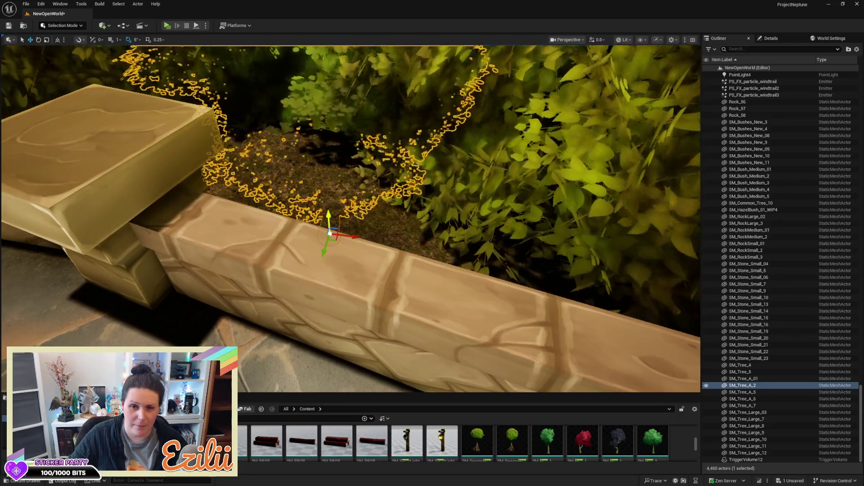
{"action": "mouse_move", "coordinate": [325, 179]}
{"action": "left_mouse_down"}
{"action": "mouse_move", "coordinate": [329, 221]}
{"action": "mouse_move", "coordinate": [344, 216]}
{"action": "mouse_move", "coordinate": [354, 168]}
{"action": "mouse_move", "coordinate": [358, 193]}
{"action": "left_mouse_up"}
{"action": "key", "text": "e"}
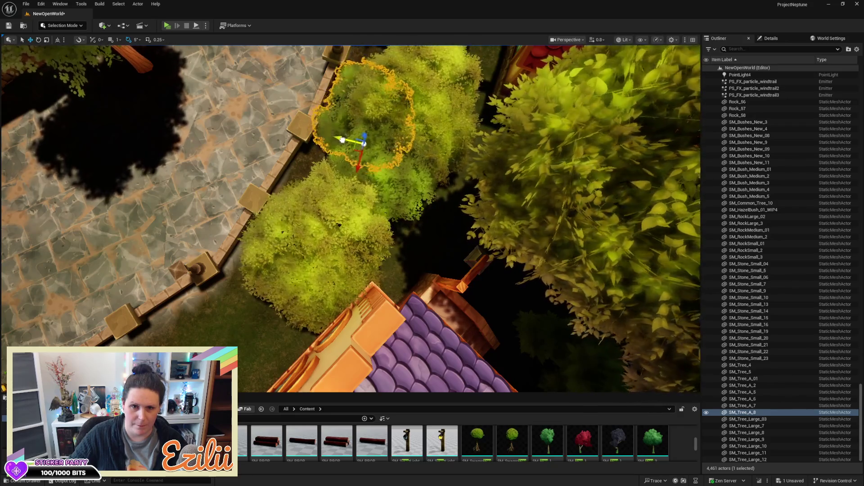
{"action": "left_click_drag", "start_coordinate": [362, 169], "coordinate": [324, 198]}
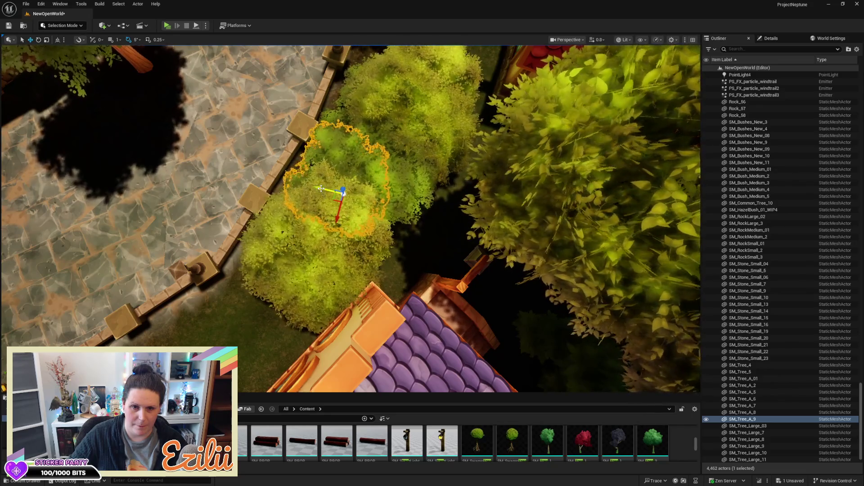
Step: Tilt the view along the plaza wall and swing around to see the house from the other side
{"action": "scroll", "coordinate": [311, 191], "scroll_direction": "up", "scroll_amount": 10}
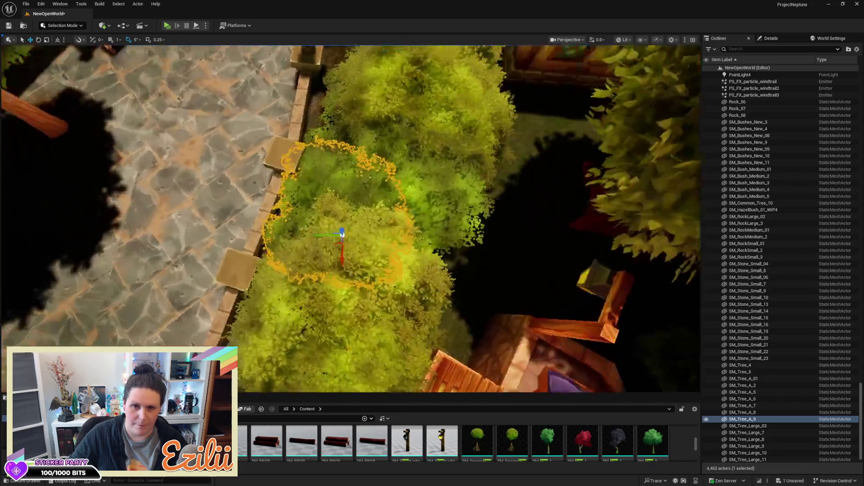
{"action": "scroll", "coordinate": [351, 218], "scroll_direction": "down", "scroll_amount": 10}
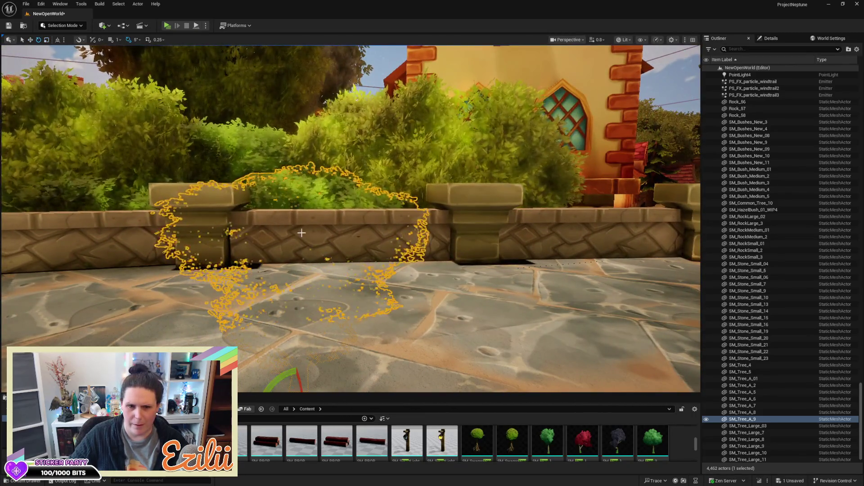
{"action": "scroll", "coordinate": [366, 275], "scroll_direction": "up", "scroll_amount": 3}
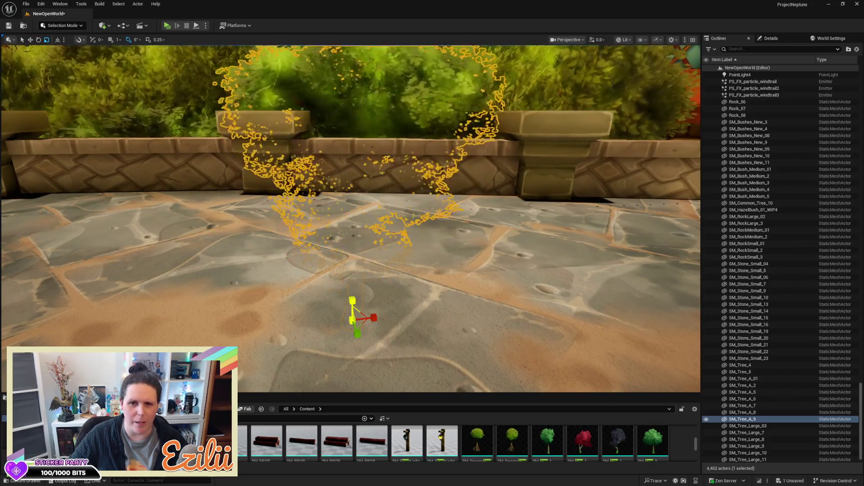
{"action": "mouse_move", "coordinate": [348, 297]}
{"action": "left_mouse_down"}
{"action": "mouse_move", "coordinate": [383, 294]}
{"action": "mouse_move", "coordinate": [508, 242]}
{"action": "left_mouse_up"}
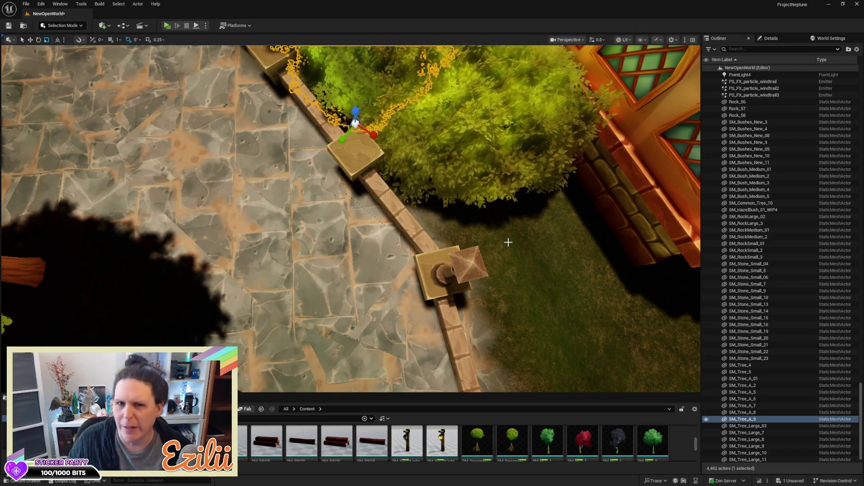
{"action": "left_click_drag", "start_coordinate": [509, 243], "coordinate": [696, 248]}
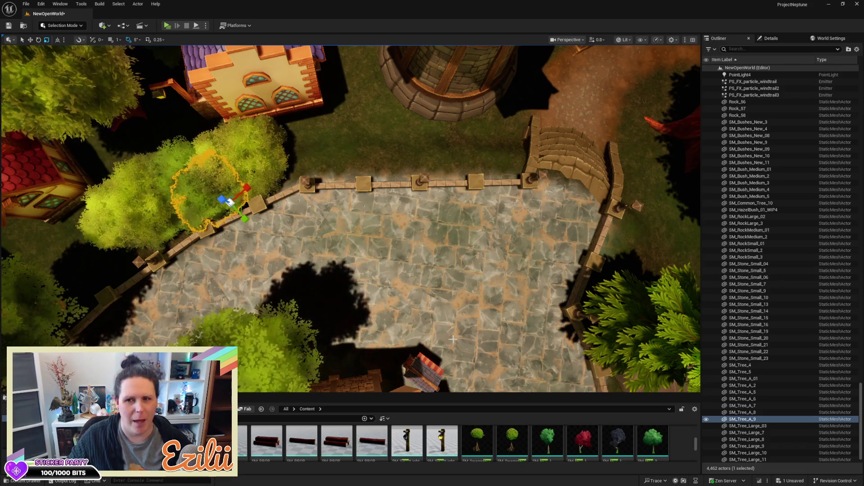
Step: Survey the fence bushes from above toward the tower, then enlarge the Content Browser to list tree meshes
{"action": "mouse_move", "coordinate": [356, 270]}
{"action": "left_mouse_down"}
{"action": "mouse_move", "coordinate": [329, 248]}
{"action": "mouse_move", "coordinate": [275, 248]}
{"action": "mouse_move", "coordinate": [275, 207]}
{"action": "mouse_move", "coordinate": [265, 198]}
{"action": "mouse_move", "coordinate": [247, 200]}
{"action": "mouse_move", "coordinate": [243, 216]}
{"action": "mouse_move", "coordinate": [218, 214]}
{"action": "left_mouse_up"}
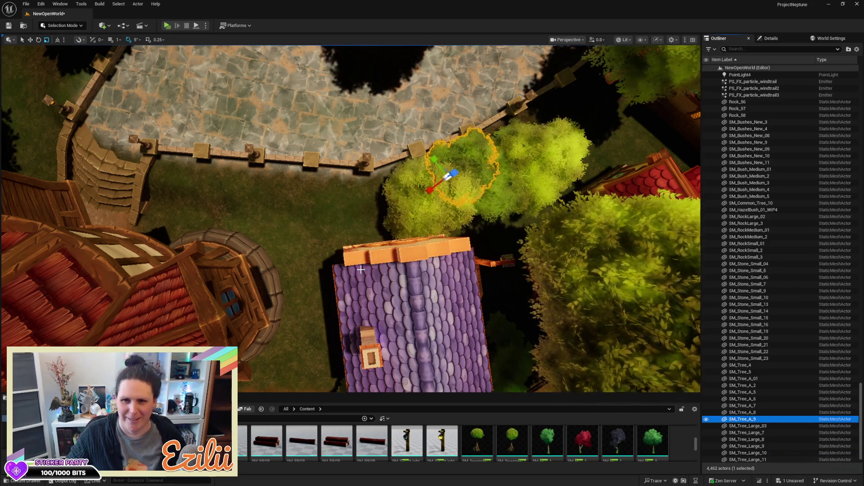
{"action": "mouse_move", "coordinate": [294, 263]}
{"action": "left_mouse_down"}
{"action": "mouse_move", "coordinate": [288, 257]}
{"action": "mouse_move", "coordinate": [67, 277]}
{"action": "left_mouse_up"}
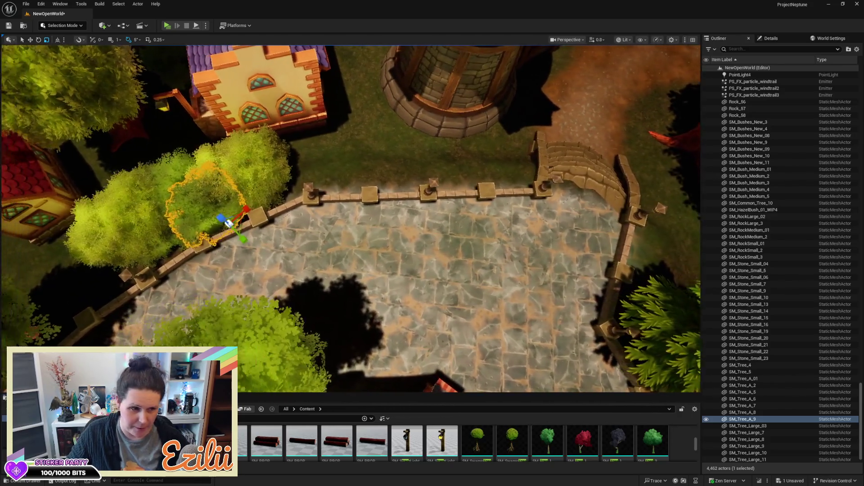
{"action": "key", "text": "w"}
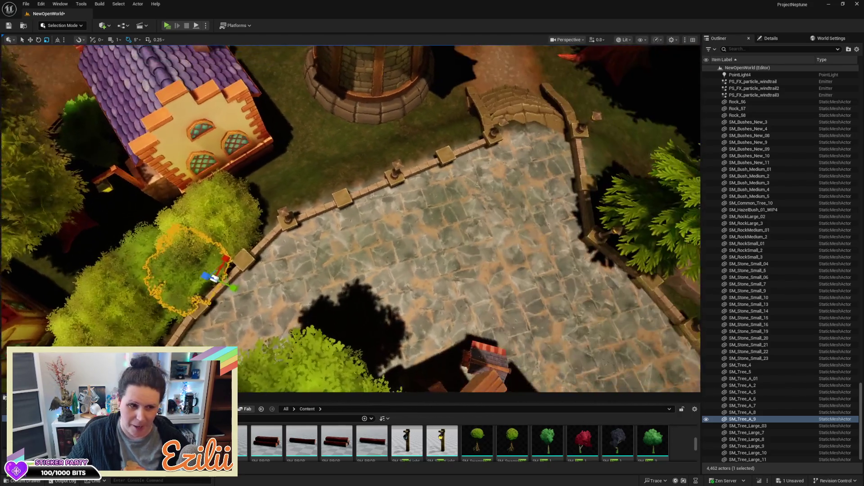
{"action": "key", "text": "d"}
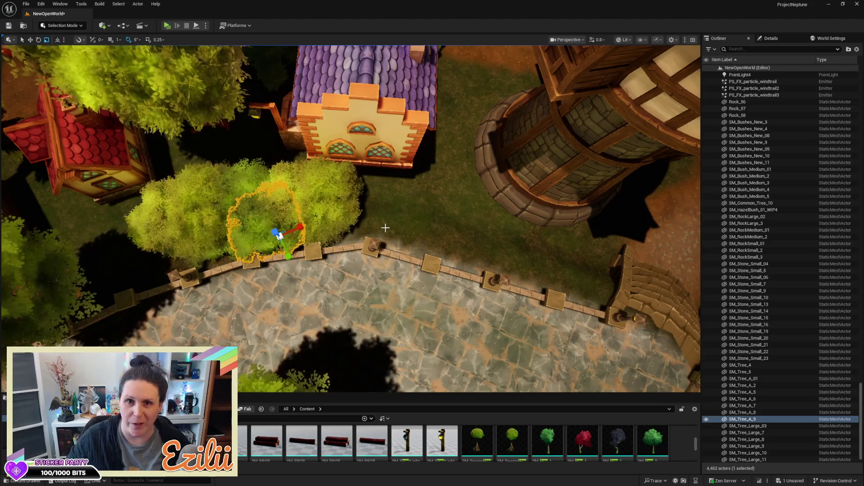
{"action": "left_click_drag", "start_coordinate": [447, 216], "coordinate": [430, 279]}
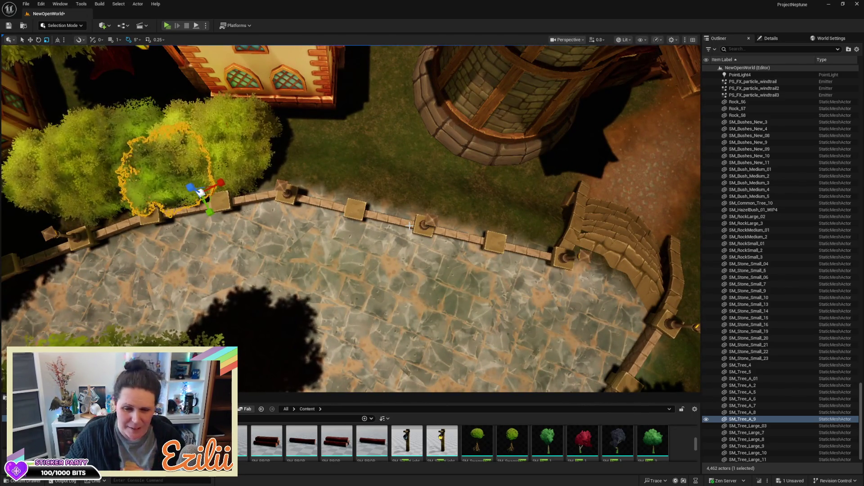
{"action": "mouse_move", "coordinate": [474, 210]}
{"action": "left_mouse_down"}
{"action": "mouse_move", "coordinate": [452, 224]}
{"action": "mouse_move", "coordinate": [466, 214]}
{"action": "left_mouse_up"}
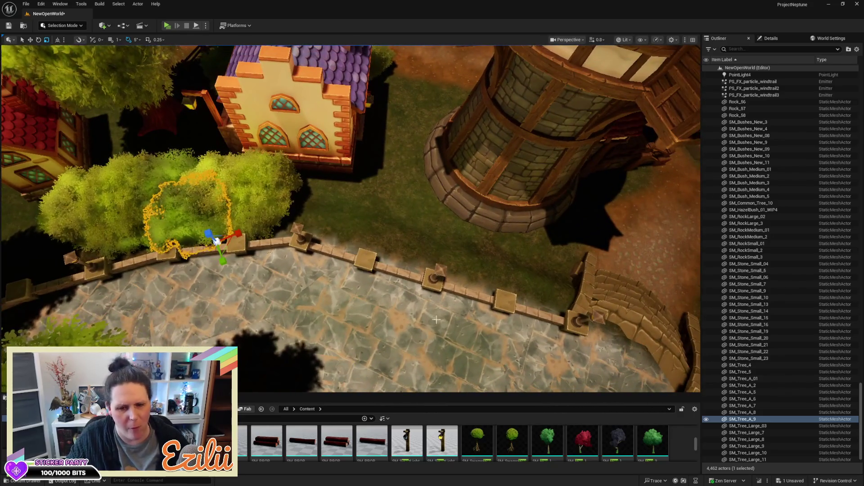
{"action": "left_click_drag", "start_coordinate": [431, 393], "coordinate": [433, 305]}
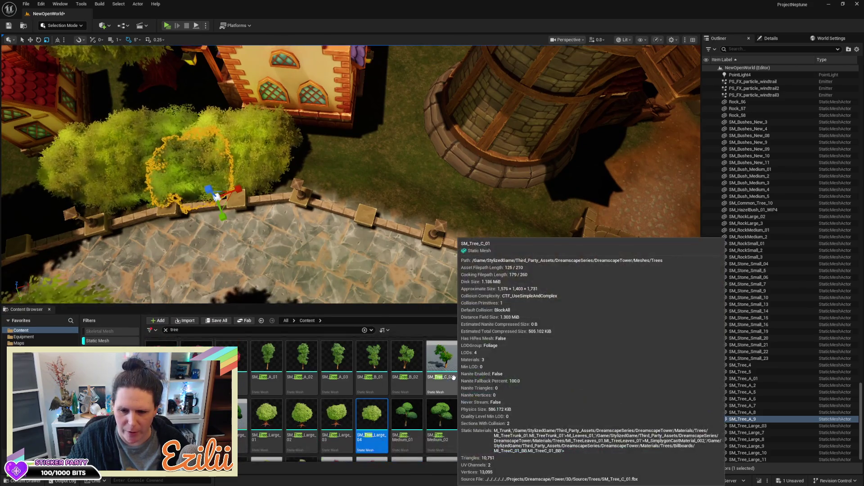
{"action": "scroll", "coordinate": [453, 377], "scroll_direction": "down", "scroll_amount": 2}
Step: Place a large SM_Tree_Large_01 tree into the level near the tower wall
{"action": "mouse_move", "coordinate": [268, 429]}
{"action": "left_mouse_down"}
{"action": "mouse_move", "coordinate": [360, 216]}
{"action": "mouse_move", "coordinate": [424, 186]}
{"action": "mouse_move", "coordinate": [415, 207]}
{"action": "mouse_move", "coordinate": [383, 192]}
{"action": "left_mouse_up"}
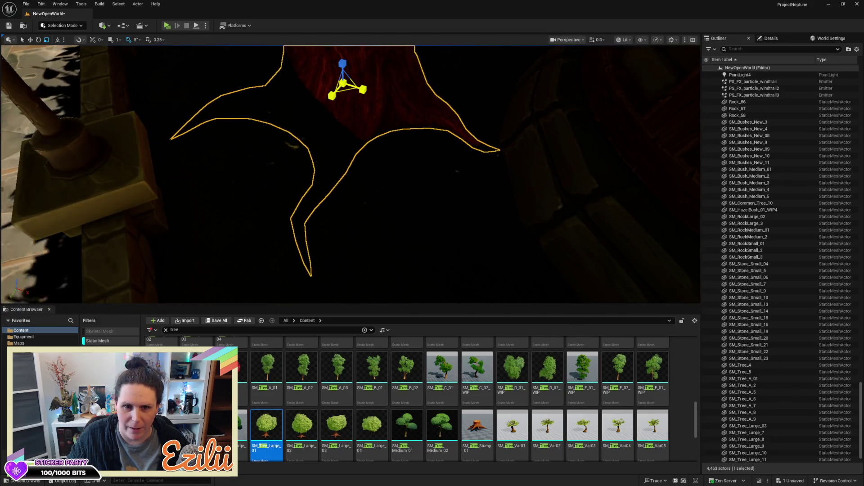
{"action": "scroll", "coordinate": [343, 83], "scroll_direction": "down", "scroll_amount": 3}
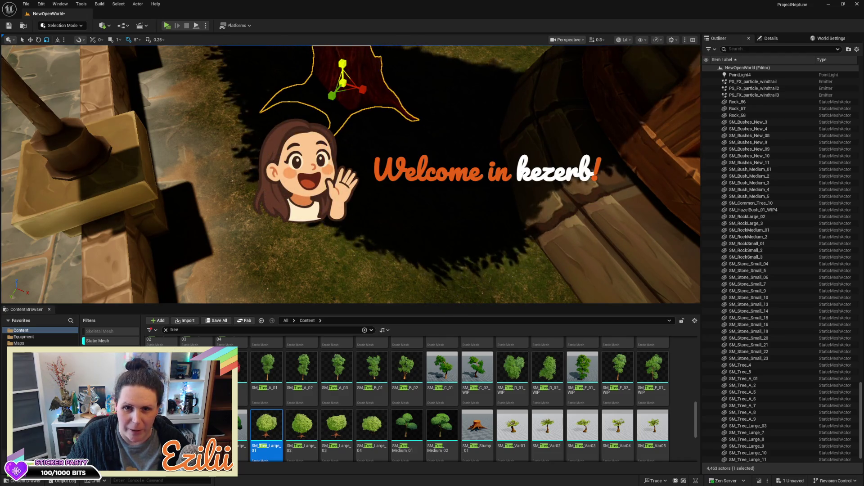
{"action": "left_click_drag", "start_coordinate": [351, 176], "coordinate": [360, 194]}
{"action": "mouse_move", "coordinate": [361, 91]}
{"action": "left_mouse_down"}
{"action": "mouse_move", "coordinate": [361, 135]}
{"action": "mouse_move", "coordinate": [361, 91]}
{"action": "left_mouse_up"}
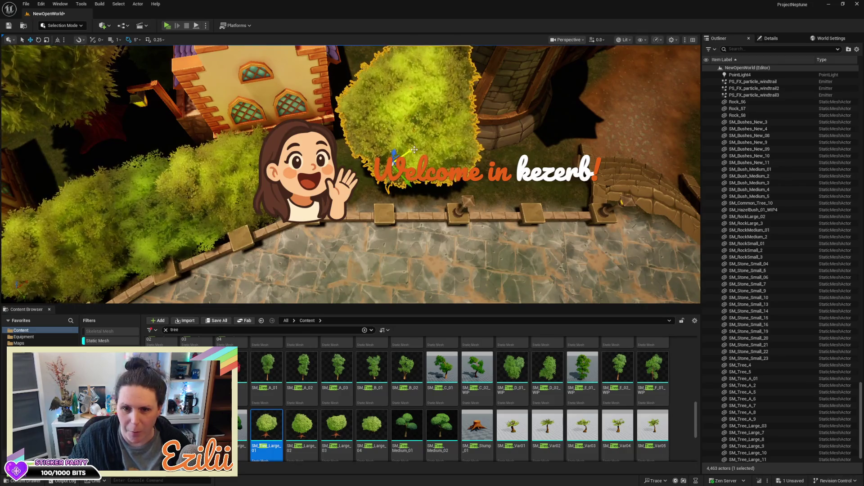
Step: Move the large tree down beside the plaza fence and frame its trunk base
{"action": "left_click_drag", "start_coordinate": [415, 149], "coordinate": [408, 153]}
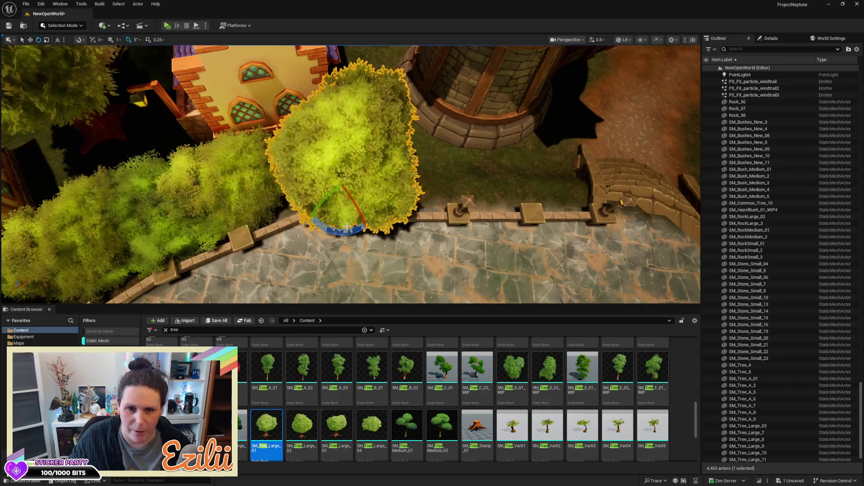
{"action": "left_click_drag", "start_coordinate": [349, 233], "coordinate": [360, 220]}
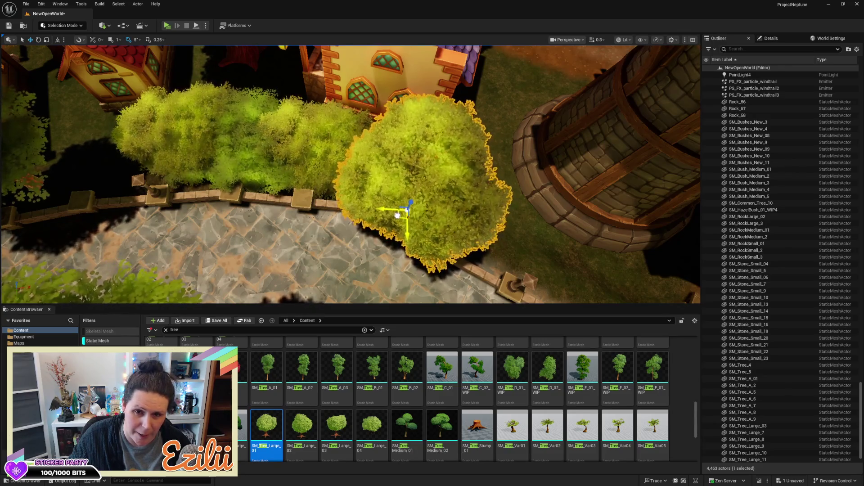
{"action": "key", "text": "Right"}
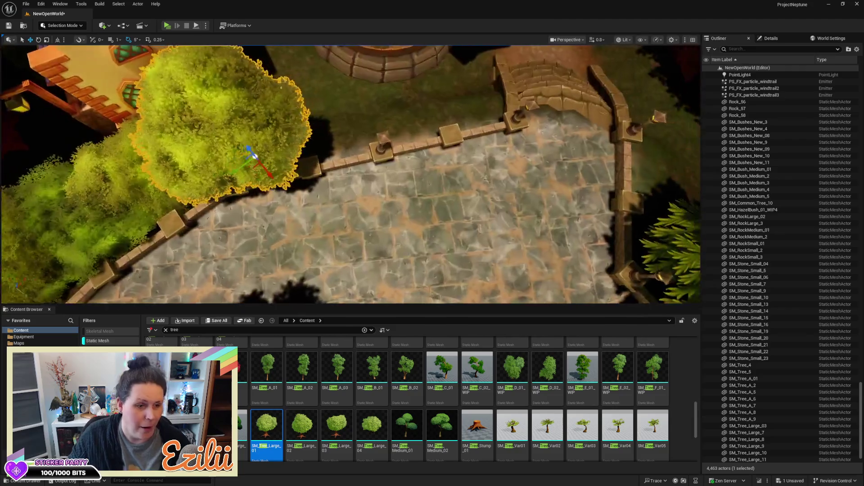
{"action": "key", "text": "f"}
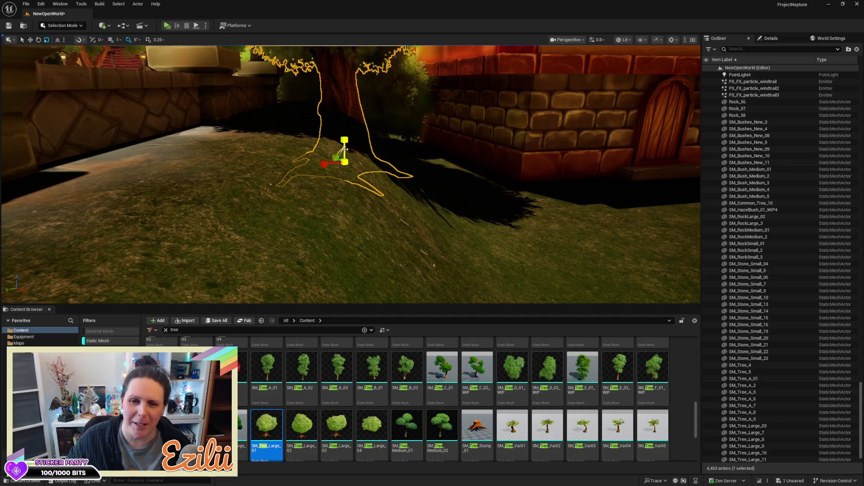
Step: Raise the large tree by the fence slightly and scale it down a little
{"action": "key", "text": "w"}
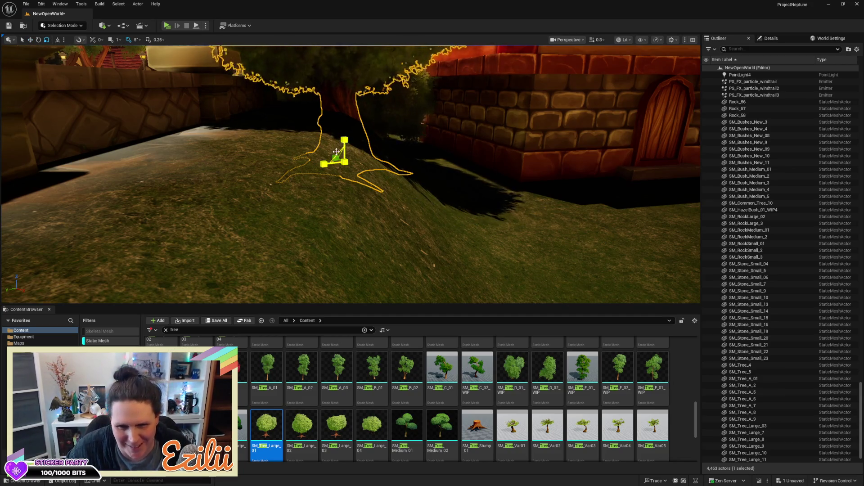
{"action": "left_click_drag", "start_coordinate": [344, 140], "coordinate": [344, 131]}
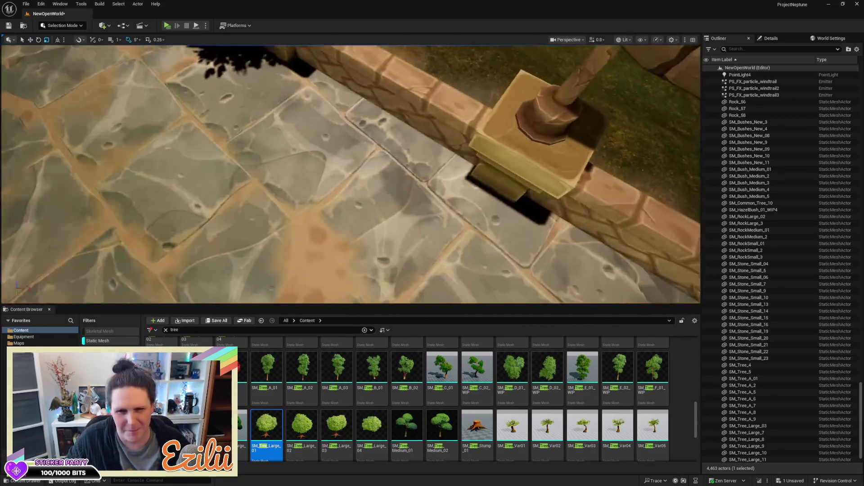
{"action": "key", "text": "f"}
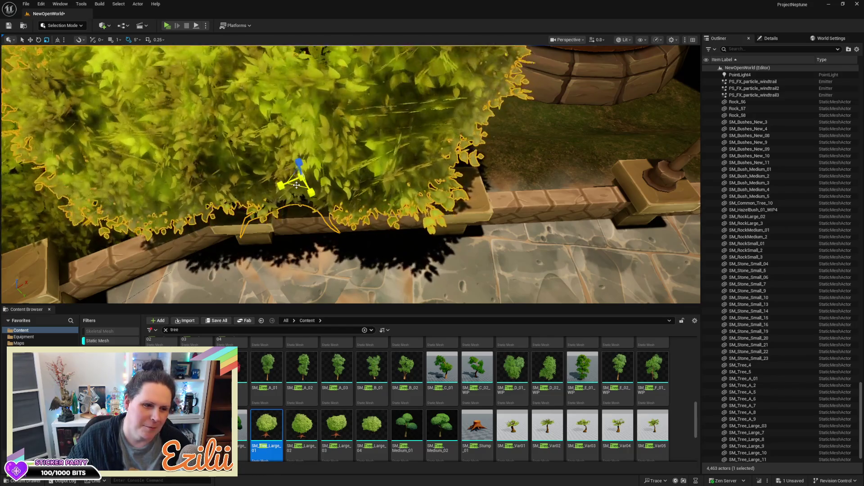
{"action": "left_click_drag", "start_coordinate": [297, 184], "coordinate": [288, 193]}
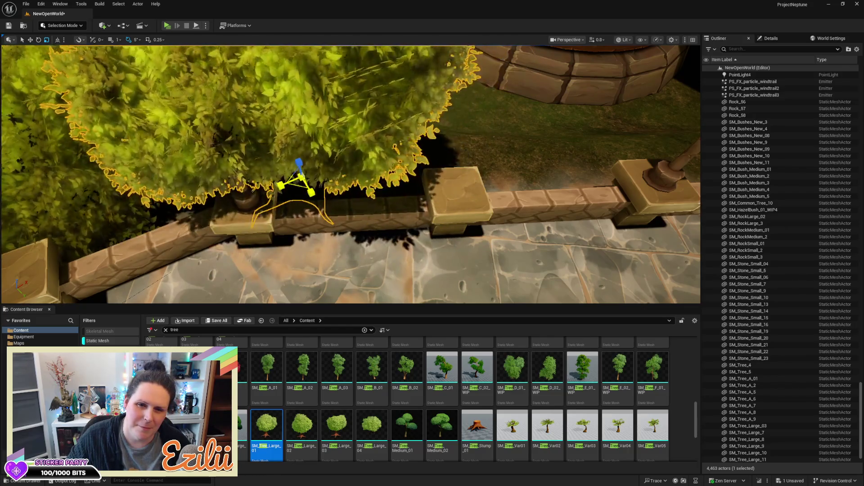
Step: Shift the tree sideways along the fence and rotate it -90° around its trunk
{"action": "left_click_drag", "start_coordinate": [384, 169], "coordinate": [384, 169]}
{"action": "left_click_drag", "start_coordinate": [378, 126], "coordinate": [379, 126]}
{"action": "key", "text": "w"}
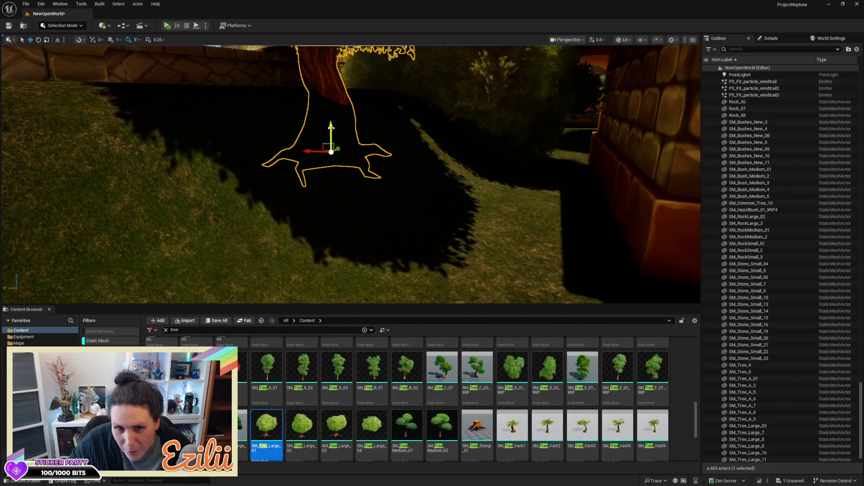
{"action": "left_click_drag", "start_coordinate": [314, 182], "coordinate": [353, 184]}
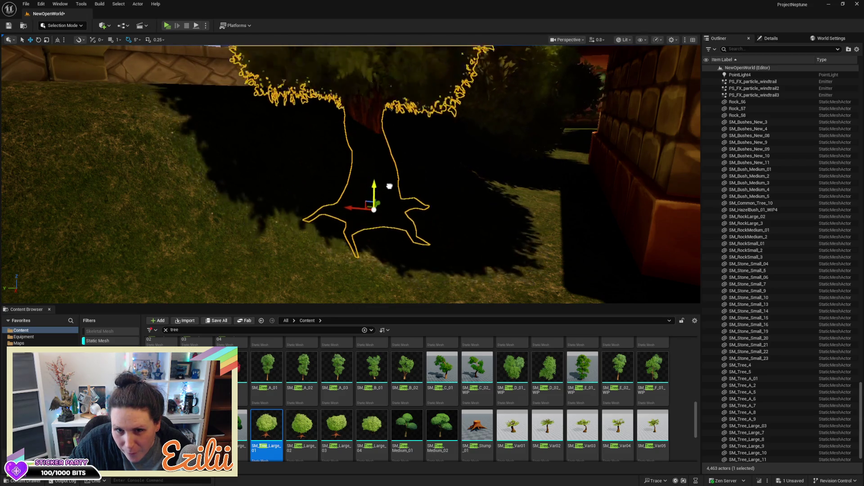
{"action": "left_click_drag", "start_coordinate": [337, 221], "coordinate": [363, 239]}
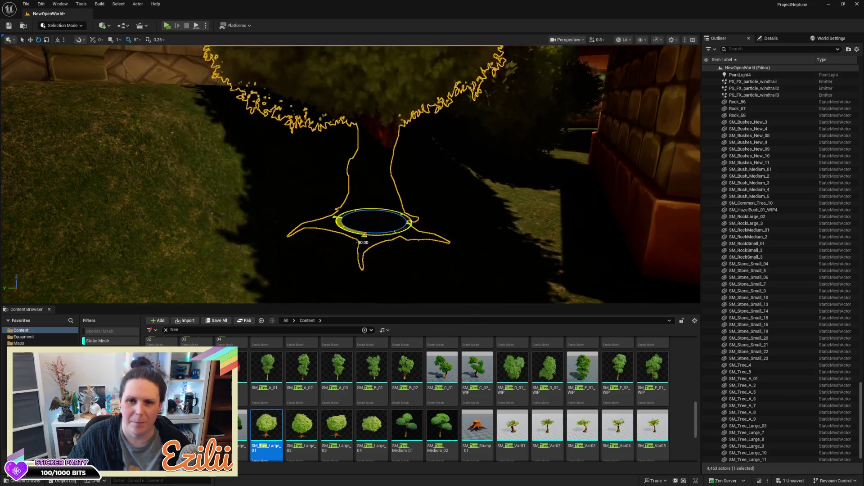
{"action": "mouse_move", "coordinate": [351, 174]}
{"action": "left_mouse_down"}
{"action": "mouse_move", "coordinate": [328, 130]}
{"action": "mouse_move", "coordinate": [301, 140]}
{"action": "left_mouse_up"}
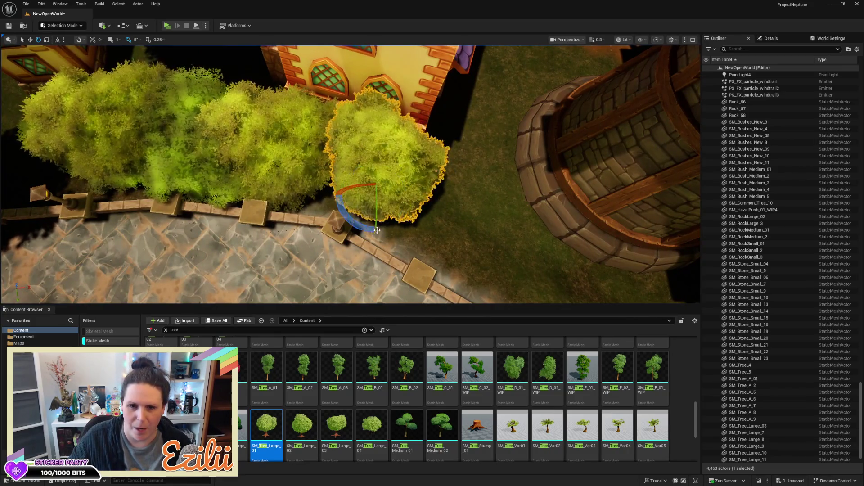
Step: Save the NewOpenWorld level with Ctrl+S
{"action": "key", "text": "w"}
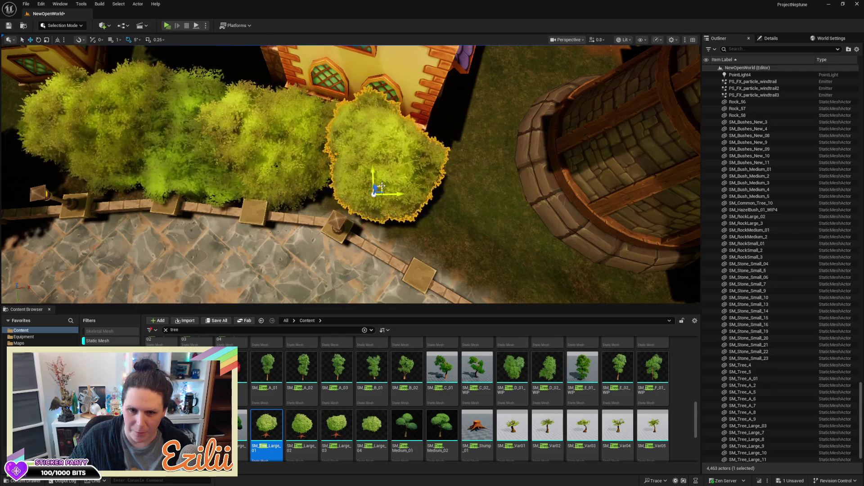
{"action": "mouse_move", "coordinate": [381, 185]}
{"action": "left_mouse_down"}
{"action": "mouse_move", "coordinate": [369, 162]}
{"action": "mouse_move", "coordinate": [360, 164]}
{"action": "mouse_move", "coordinate": [354, 173]}
{"action": "mouse_move", "coordinate": [369, 180]}
{"action": "left_mouse_up"}
{"action": "left_click_drag", "start_coordinate": [217, 279], "coordinate": [341, 164]}
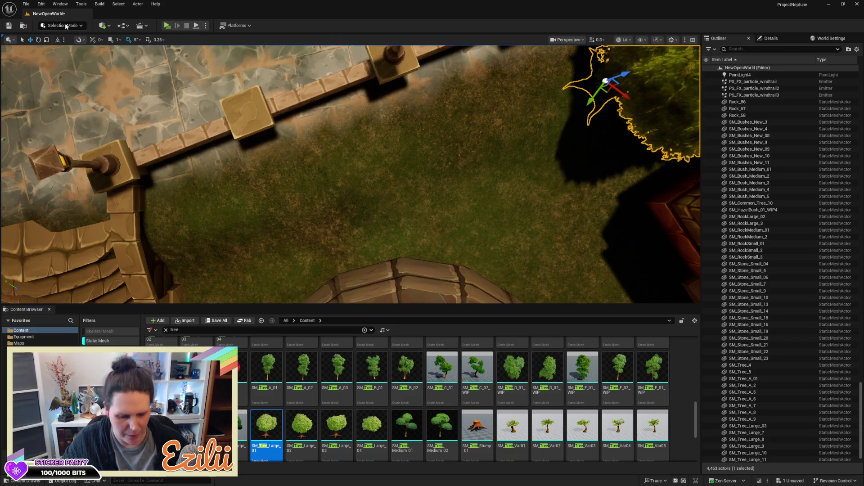
{"action": "key", "text": "ctrl+s"}
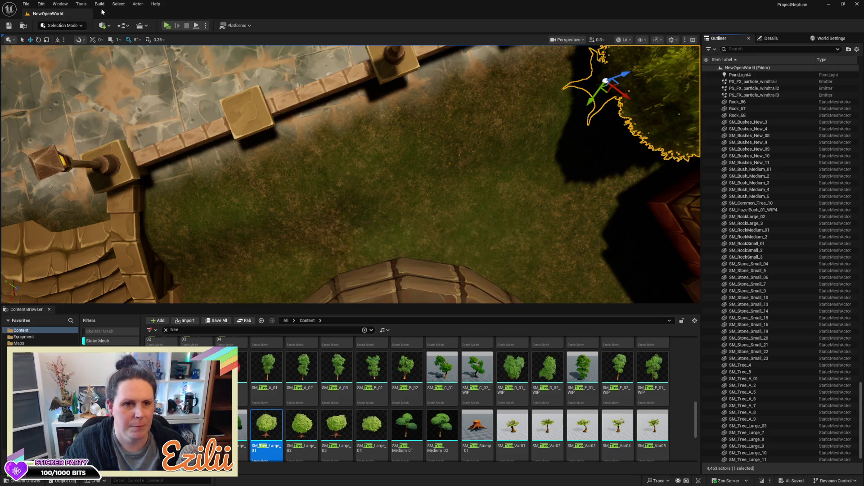
{"action": "left_click_drag", "start_coordinate": [285, 156], "coordinate": [149, 160]}
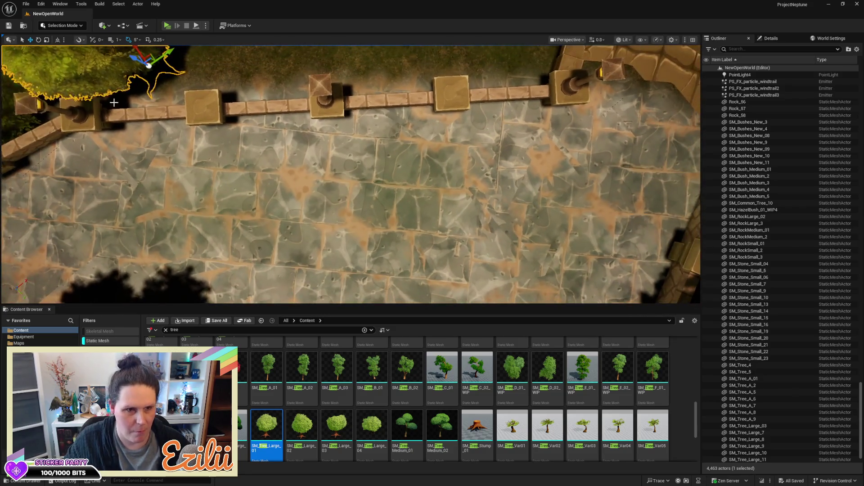
Step: Switch from Foliage to Landscape mode and bring up the Paint layers for the terrain
{"action": "left_click", "coordinate": [81, 27]}
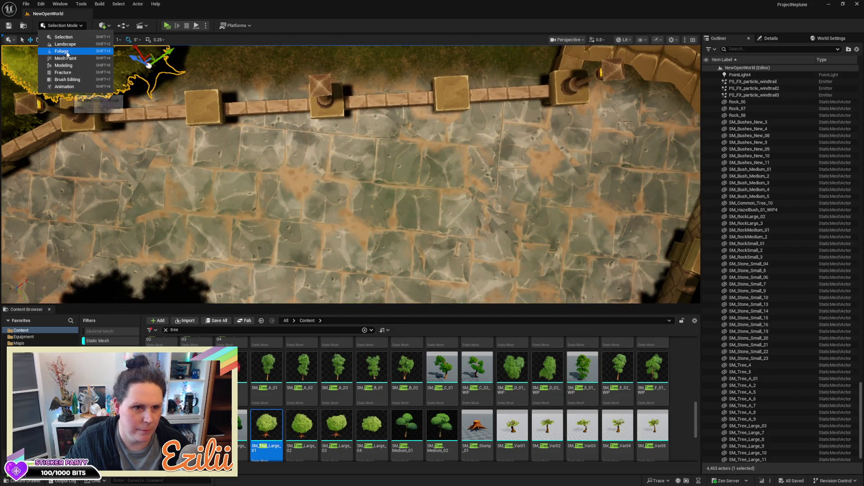
{"action": "left_click", "coordinate": [67, 52]}
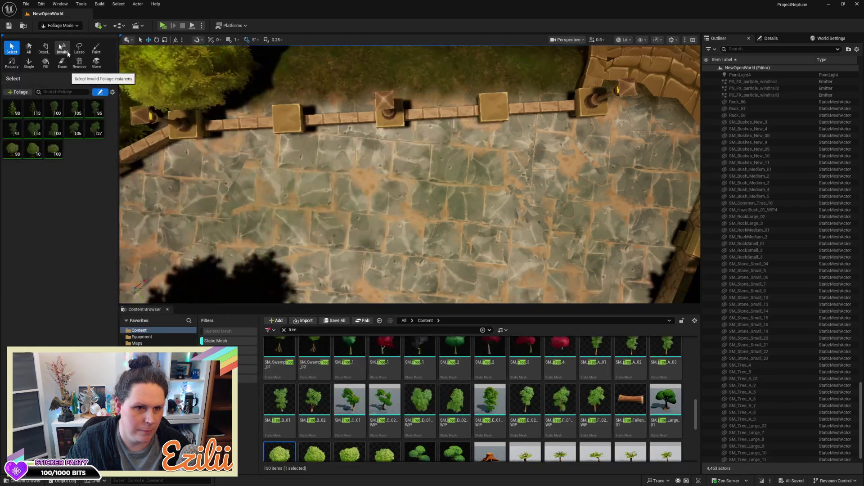
{"action": "left_click", "coordinate": [79, 29]}
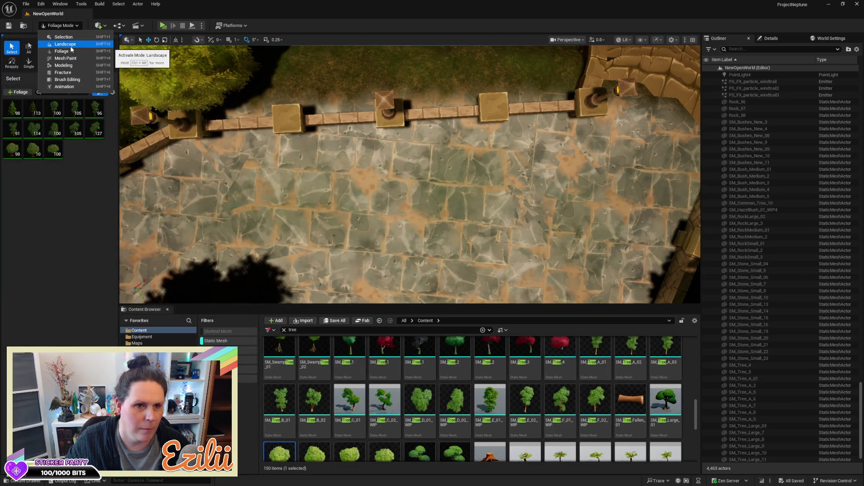
{"action": "left_click", "coordinate": [72, 44]}
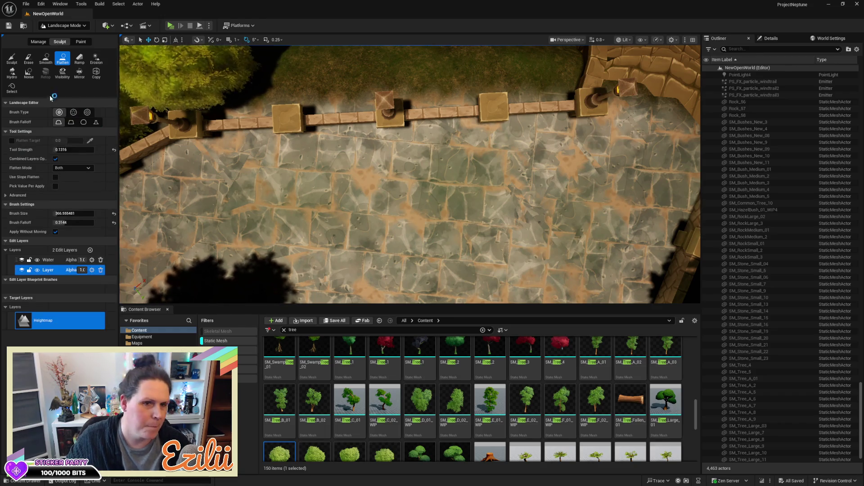
{"action": "left_click", "coordinate": [76, 44]}
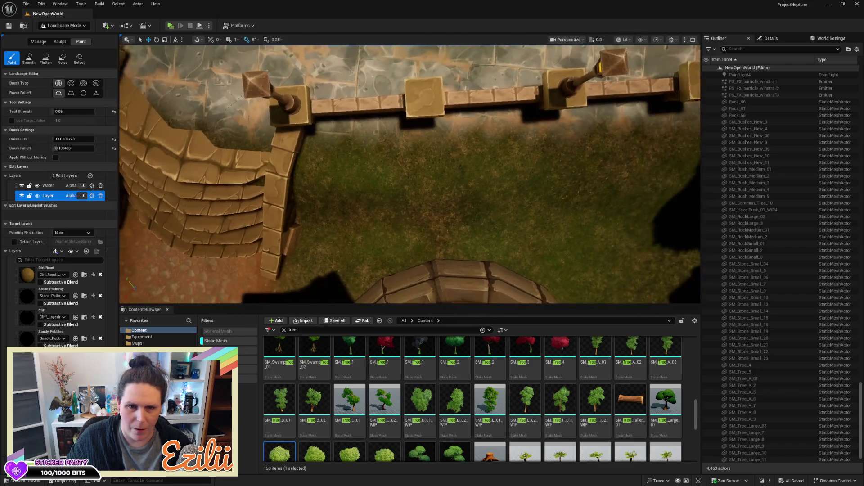
Step: Test faint strokes on the grass and set Tool Strength to 0.1536
{"action": "mouse_move", "coordinate": [323, 142]}
{"action": "left_mouse_down"}
{"action": "mouse_move", "coordinate": [386, 141]}
{"action": "mouse_move", "coordinate": [349, 143]}
{"action": "mouse_move", "coordinate": [356, 148]}
{"action": "left_mouse_up"}
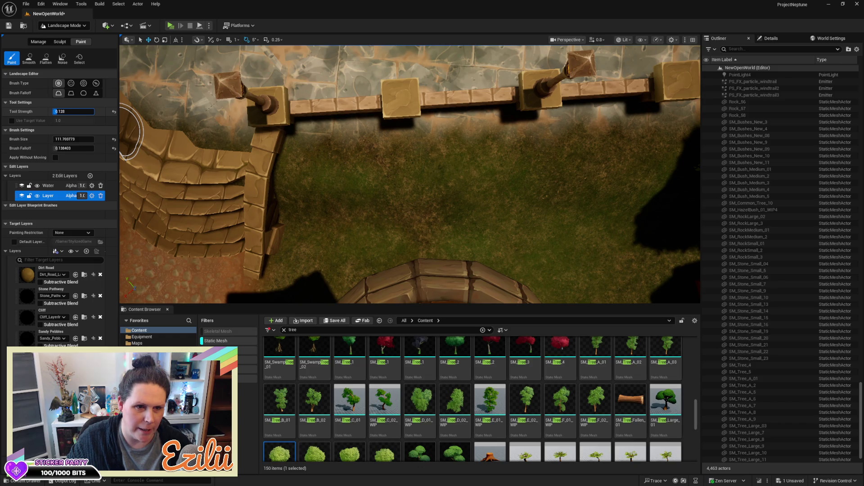
{"action": "mouse_move", "coordinate": [318, 170]}
{"action": "left_mouse_down"}
{"action": "mouse_move", "coordinate": [324, 154]}
{"action": "mouse_move", "coordinate": [377, 141]}
{"action": "mouse_move", "coordinate": [331, 142]}
{"action": "left_mouse_up"}
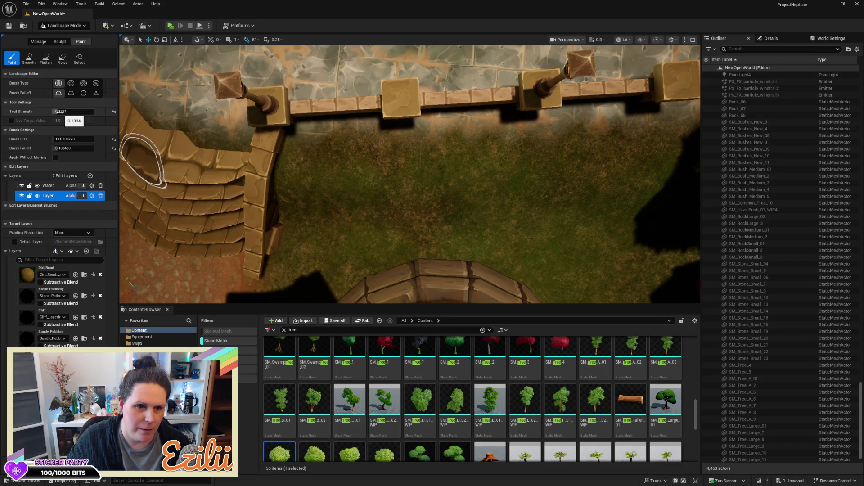
{"action": "key", "text": "Return"}
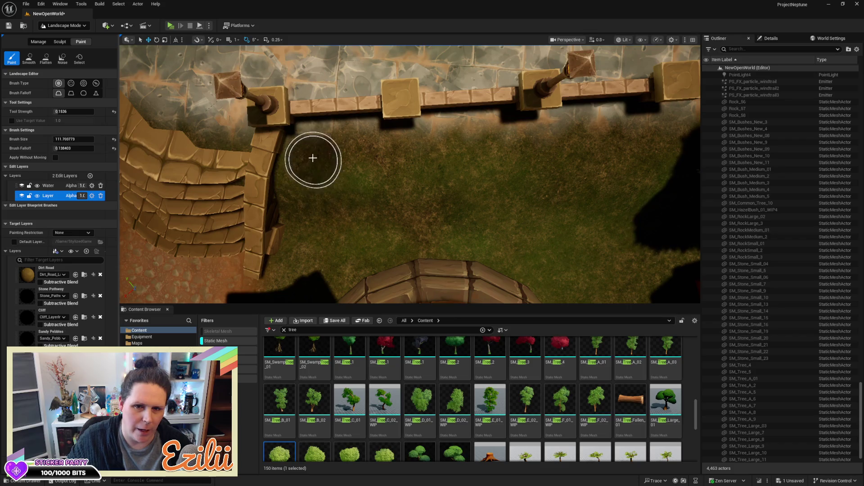
Step: Paint a subtle dirt band along the base of the wall beside the tower
{"action": "mouse_move", "coordinate": [367, 130]}
{"action": "left_mouse_down"}
{"action": "mouse_move", "coordinate": [309, 131]}
{"action": "mouse_move", "coordinate": [420, 121]}
{"action": "mouse_move", "coordinate": [313, 127]}
{"action": "mouse_move", "coordinate": [347, 126]}
{"action": "left_mouse_up"}
{"action": "key", "text": "a"}
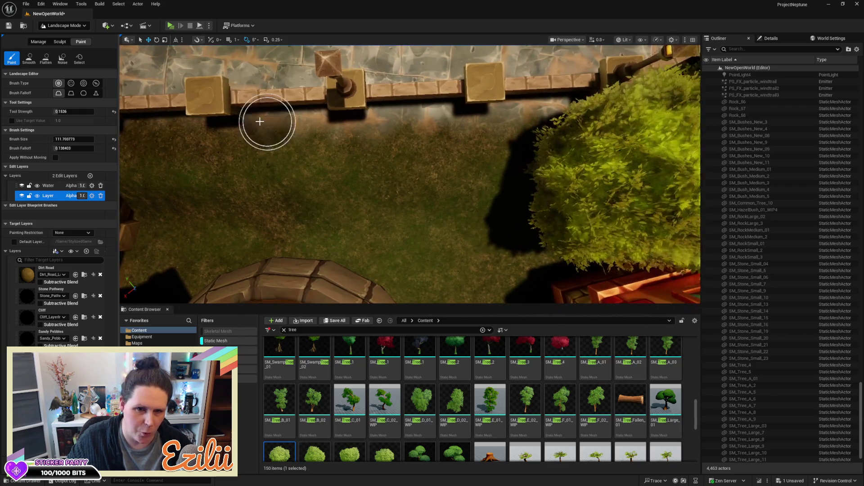
{"action": "mouse_move", "coordinate": [269, 128]}
{"action": "left_mouse_down"}
{"action": "mouse_move", "coordinate": [336, 128]}
{"action": "mouse_move", "coordinate": [249, 130]}
{"action": "mouse_move", "coordinate": [502, 110]}
{"action": "mouse_move", "coordinate": [346, 122]}
{"action": "mouse_move", "coordinate": [469, 122]}
{"action": "mouse_move", "coordinate": [378, 127]}
{"action": "left_mouse_up"}
{"action": "left_click_drag", "start_coordinate": [295, 129], "coordinate": [440, 141]}
{"action": "mouse_move", "coordinate": [318, 140]}
{"action": "left_mouse_down"}
{"action": "mouse_move", "coordinate": [295, 67]}
{"action": "mouse_move", "coordinate": [285, 84]}
{"action": "left_mouse_up"}
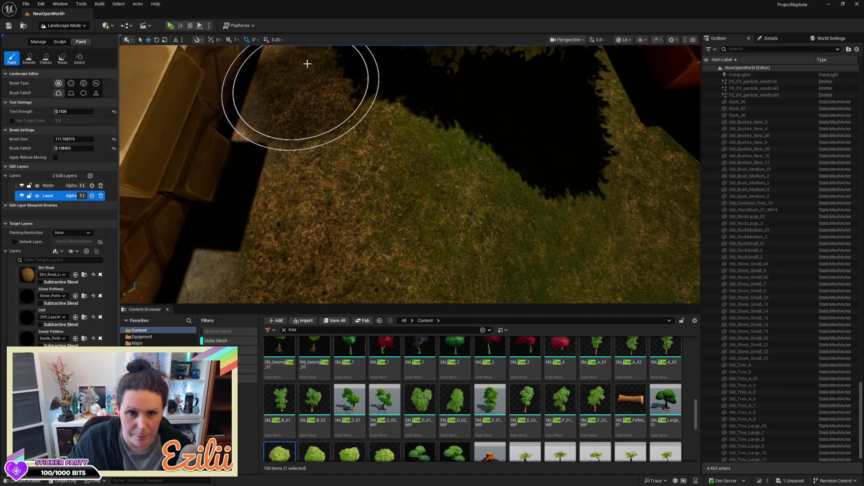
{"action": "scroll", "coordinate": [329, 169], "scroll_direction": "down", "scroll_amount": 5}
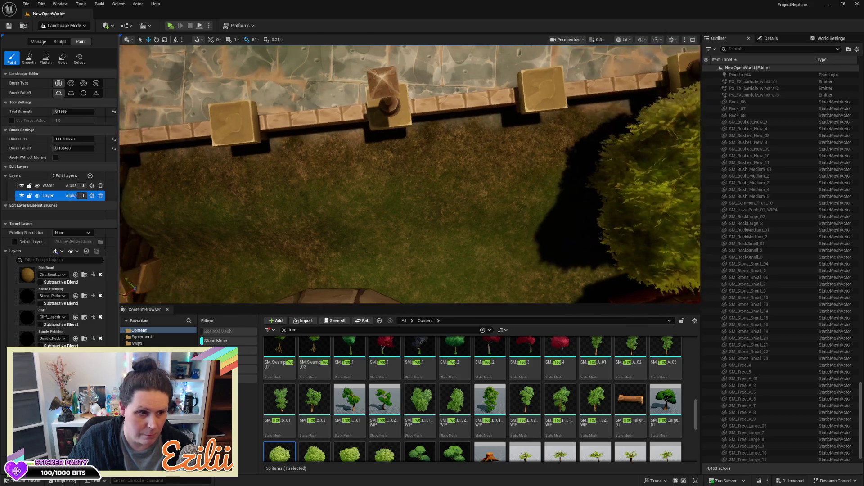
Step: Paint green grass across the strip of ground between the stairs and the round tower
{"action": "key", "text": "a"}
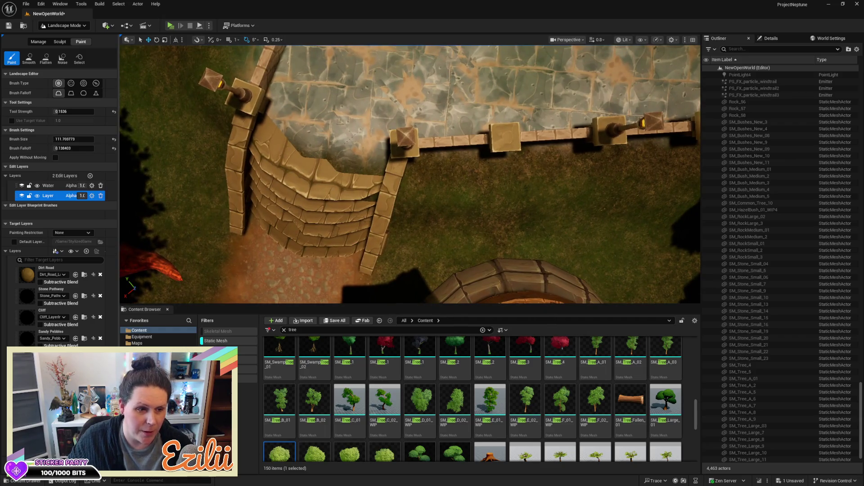
{"action": "key", "text": "a"}
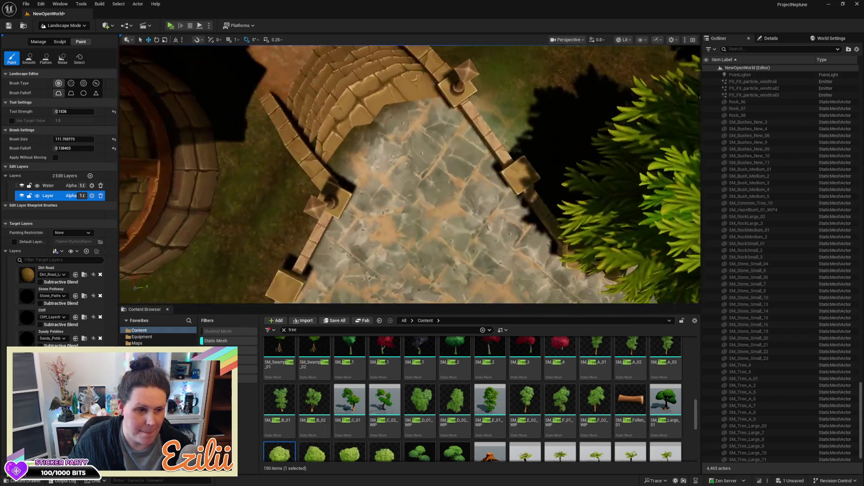
{"action": "key", "text": "a"}
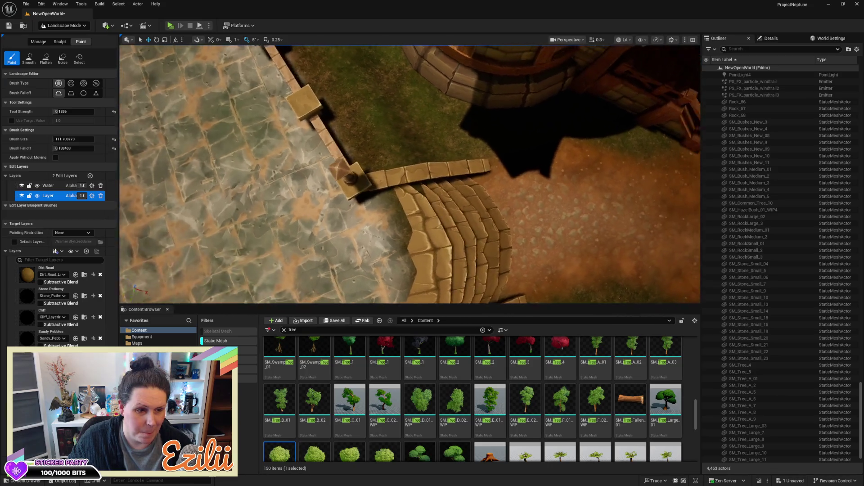
{"action": "key", "text": "w"}
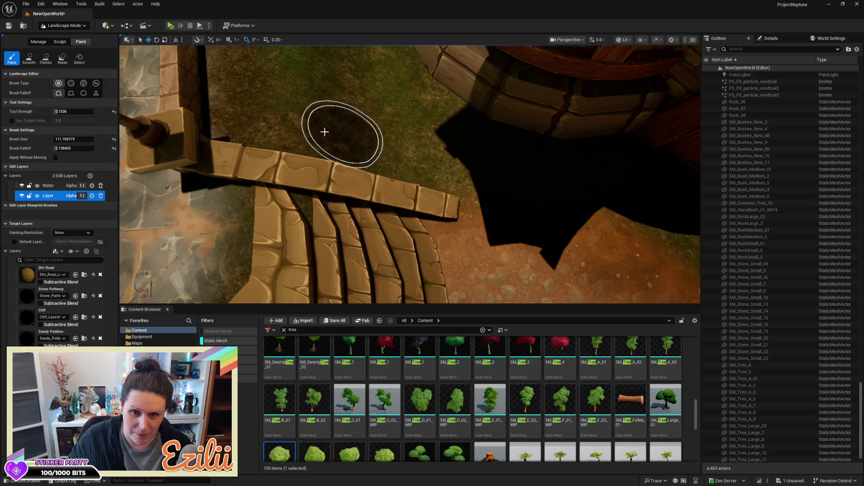
{"action": "key", "text": "s"}
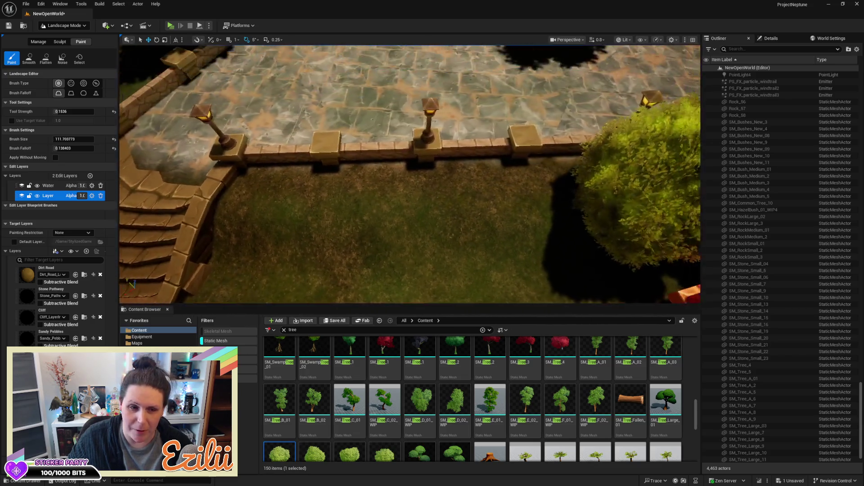
{"action": "key", "text": "s"}
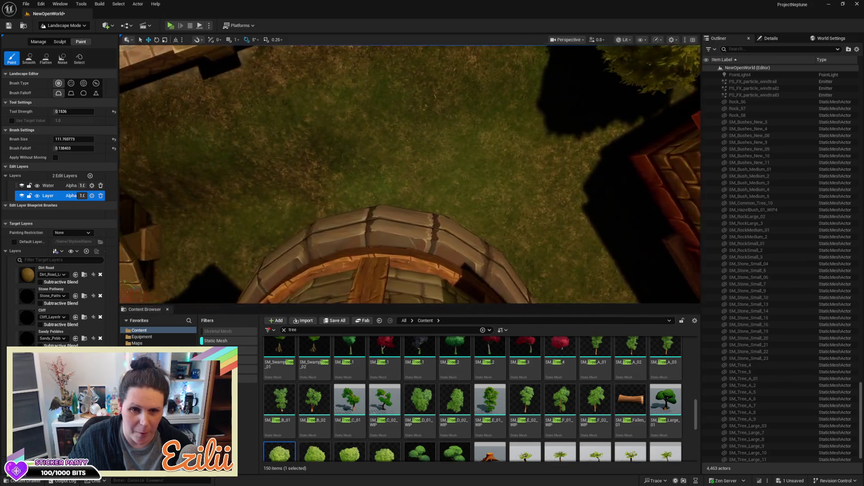
{"action": "key", "text": "s"}
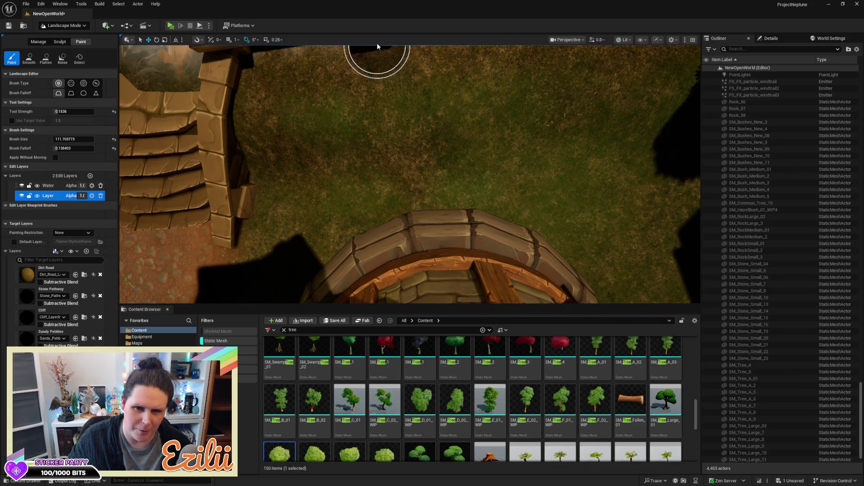
{"action": "mouse_move", "coordinate": [245, 141]}
{"action": "left_mouse_down"}
{"action": "mouse_move", "coordinate": [367, 145]}
{"action": "mouse_move", "coordinate": [303, 180]}
{"action": "mouse_move", "coordinate": [434, 36]}
{"action": "left_mouse_up"}
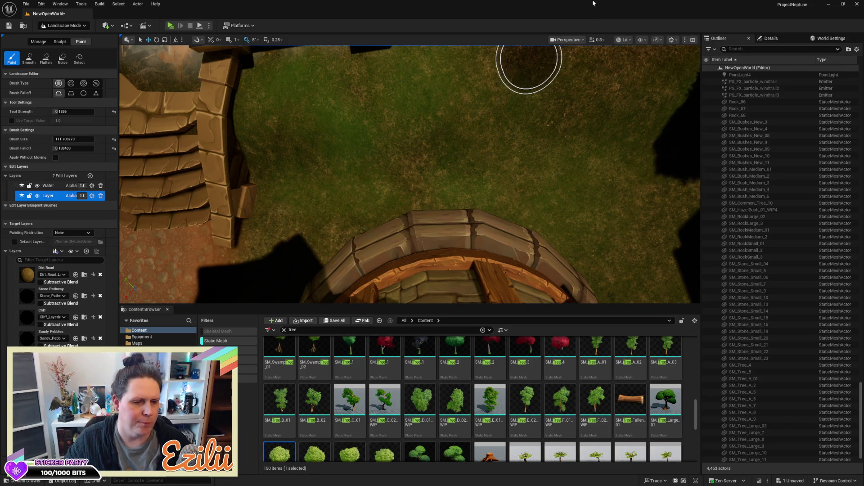
Step: Paint bright green grass along the fence up toward the wall corner and pillar
{"action": "key", "text": "Up"}
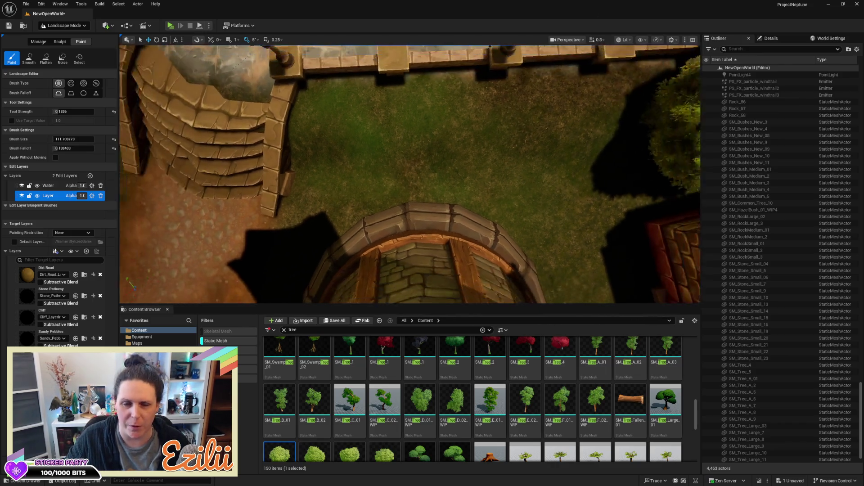
{"action": "key", "text": "Right"}
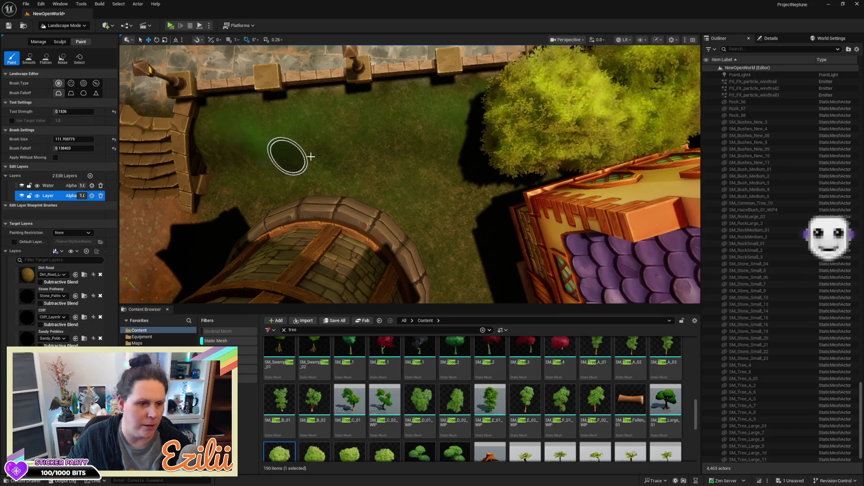
{"action": "key", "text": "Left"}
{"action": "key", "text": "Left"}
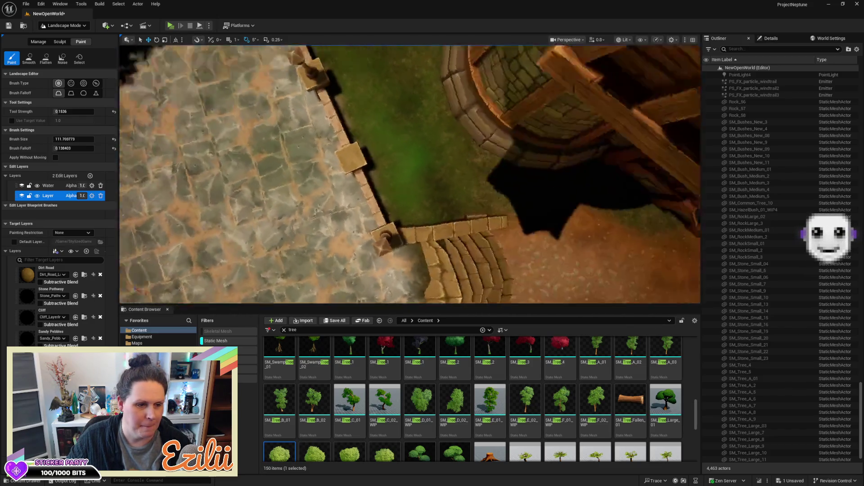
{"action": "key", "text": "Left"}
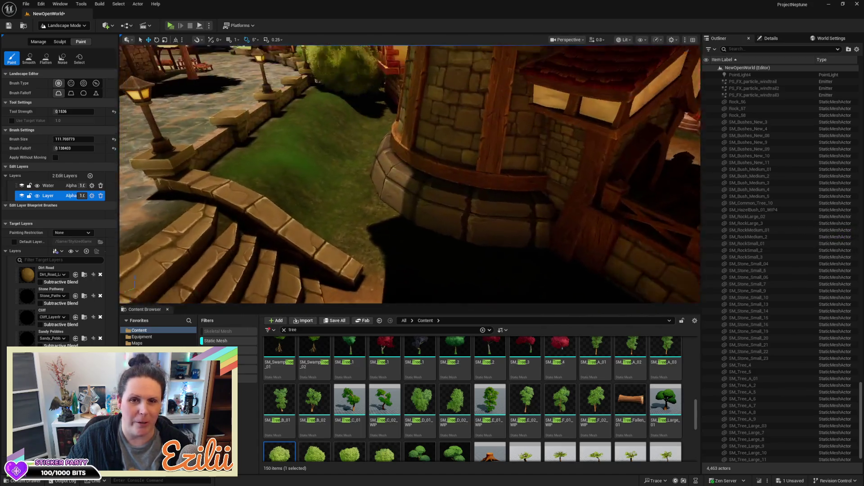
{"action": "key", "text": "Left"}
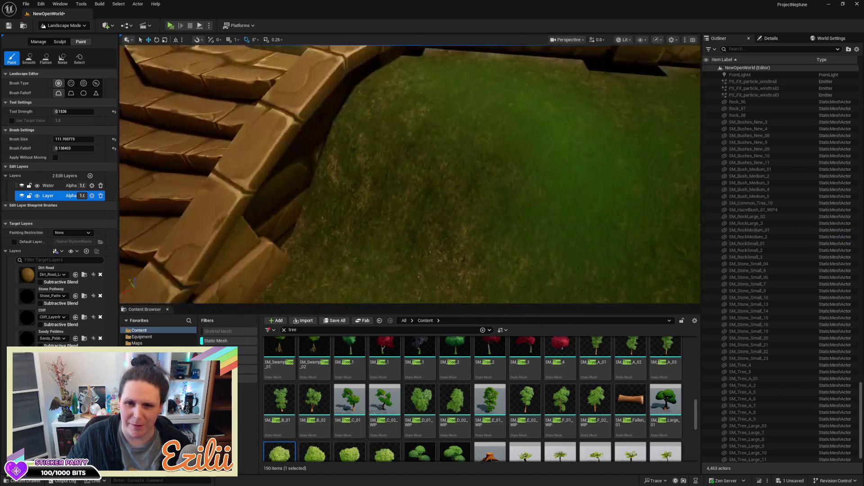
{"action": "key", "text": "Right"}
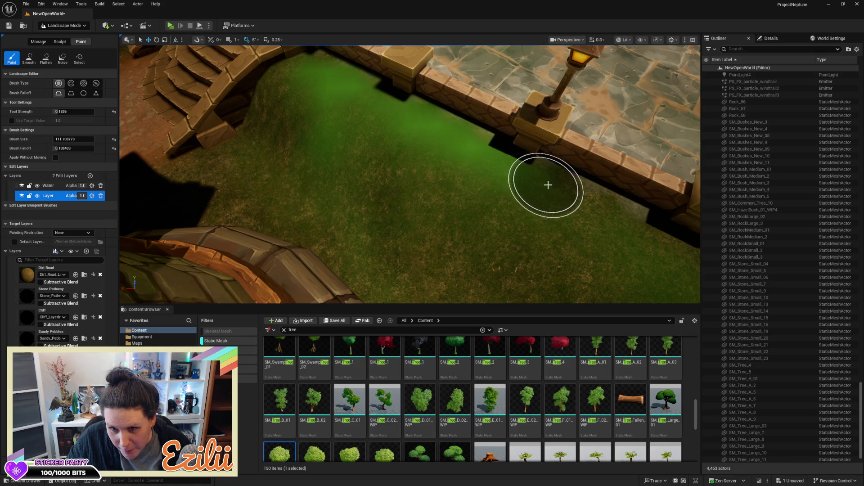
{"action": "key", "text": "Up"}
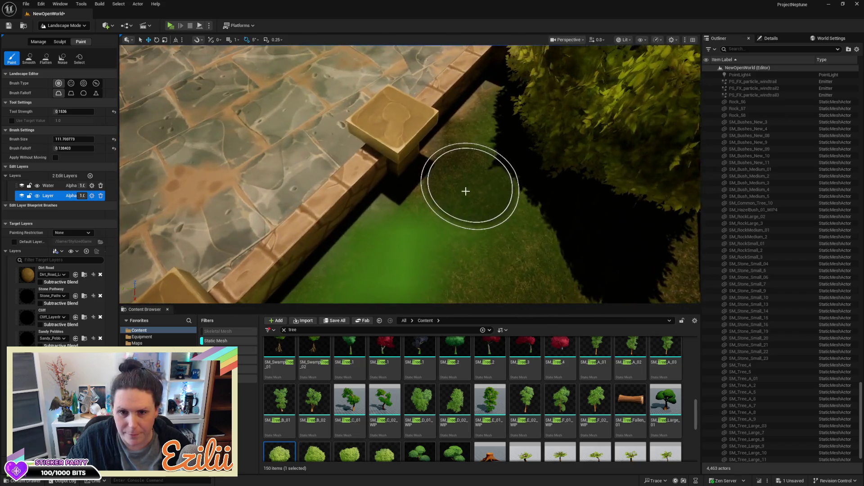
{"action": "mouse_move", "coordinate": [466, 192]}
{"action": "left_mouse_down"}
{"action": "mouse_move", "coordinate": [448, 204]}
{"action": "mouse_move", "coordinate": [527, 81]}
{"action": "mouse_move", "coordinate": [472, 157]}
{"action": "left_mouse_up"}
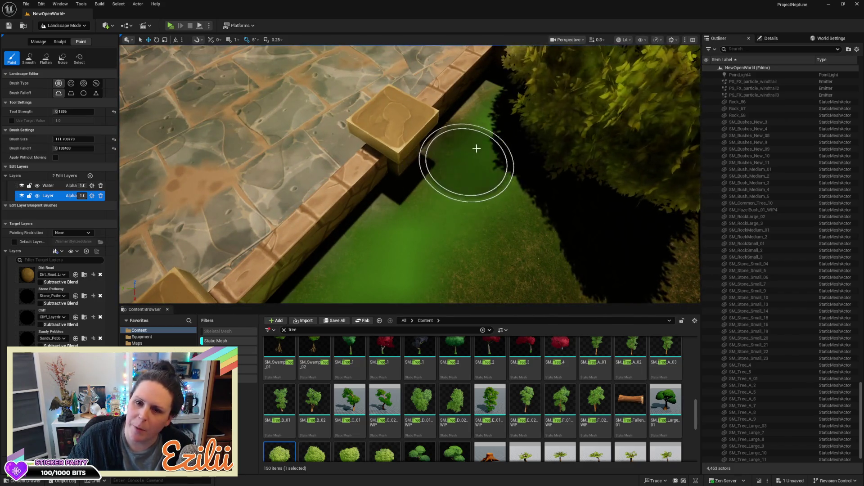
{"action": "scroll", "coordinate": [451, 179], "scroll_direction": "down", "scroll_amount": 5}
{"action": "scroll", "coordinate": [452, 180], "scroll_direction": "down", "scroll_amount": 5}
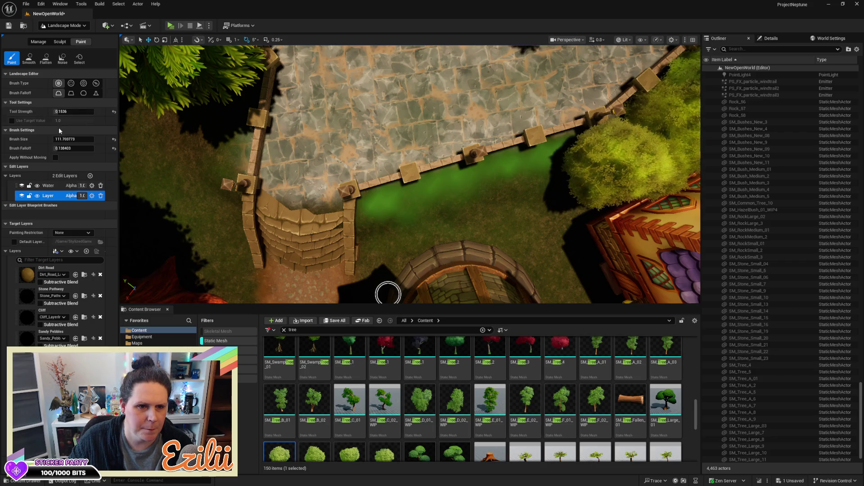
Step: Resize the brush and paint dark dirt onto the grass beside the tower
{"action": "key", "text": "bracketright"}
{"action": "key", "text": "bracketright"}
{"action": "key", "text": "bracketright"}
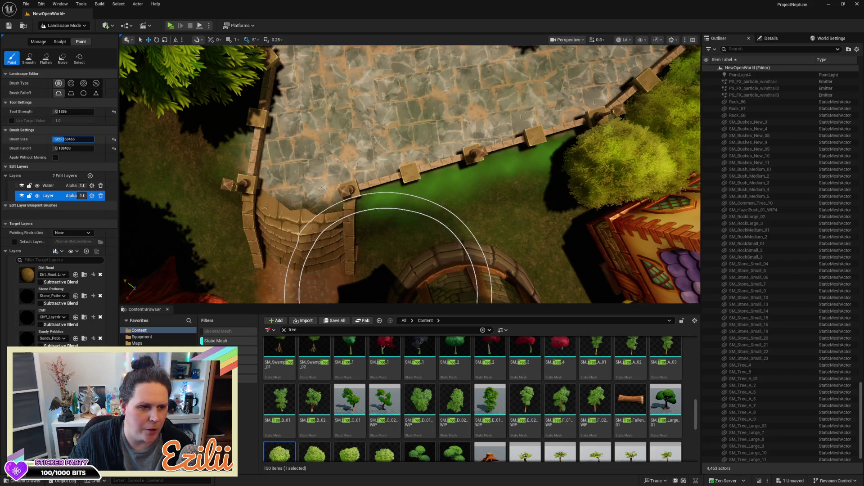
{"action": "left_click_drag", "start_coordinate": [388, 297], "coordinate": [315, 292]}
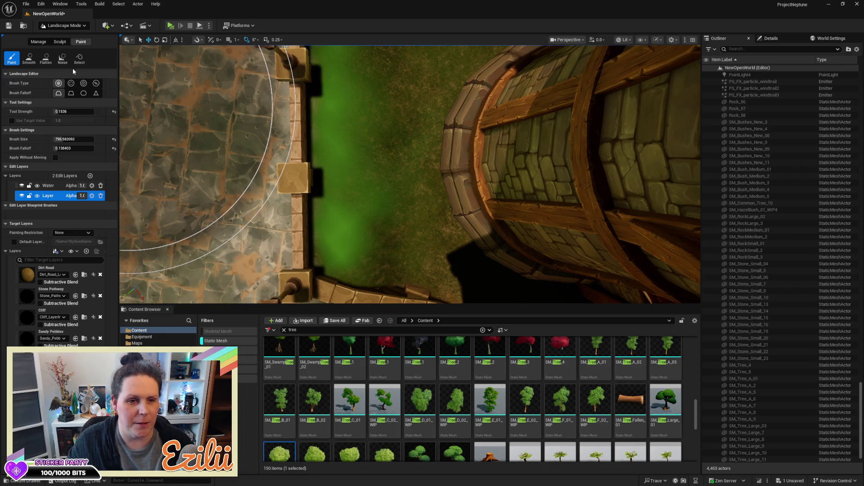
{"action": "left_click_drag", "start_coordinate": [63, 139], "coordinate": [39, 138]}
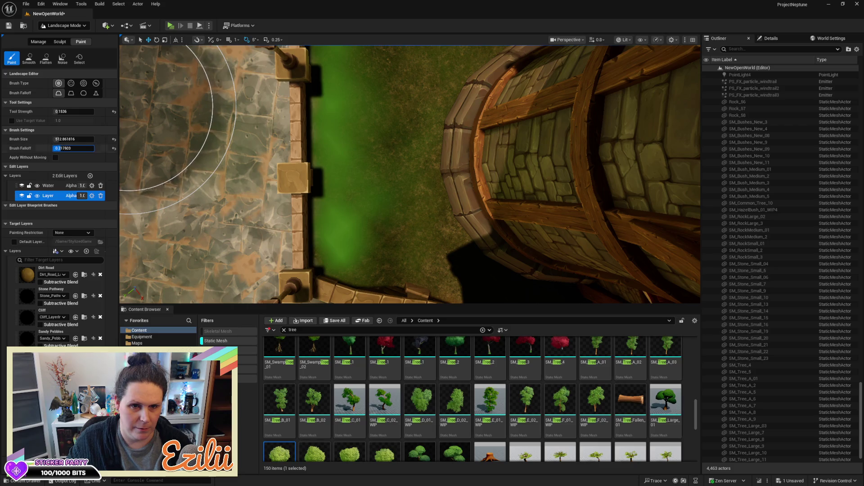
{"action": "mouse_move", "coordinate": [417, 245]}
{"action": "left_mouse_down"}
{"action": "mouse_move", "coordinate": [388, 208]}
{"action": "mouse_move", "coordinate": [398, 207]}
{"action": "left_mouse_up"}
Step: Paint brown grass over the bright green patch, keeping a bright green band along the plaza wall
{"action": "mouse_move", "coordinate": [474, 257]}
{"action": "left_mouse_down"}
{"action": "mouse_move", "coordinate": [428, 212]}
{"action": "mouse_move", "coordinate": [367, 125]}
{"action": "left_mouse_up"}
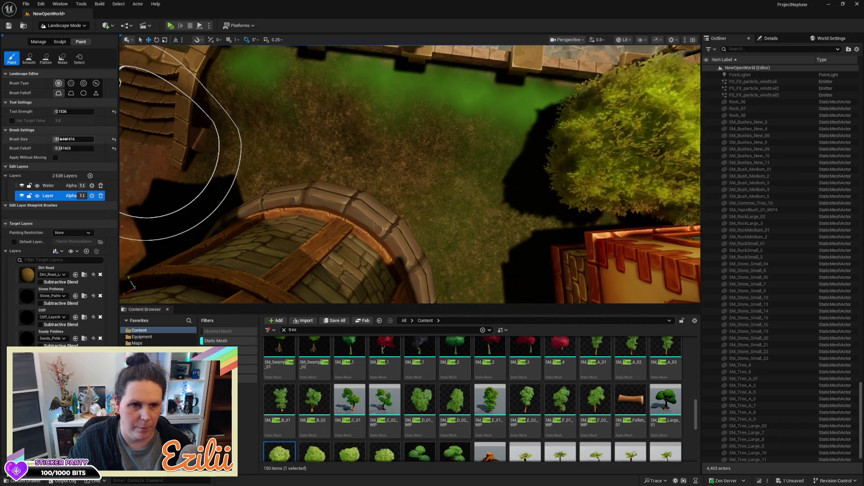
{"action": "left_click_drag", "start_coordinate": [60, 140], "coordinate": [36, 139]}
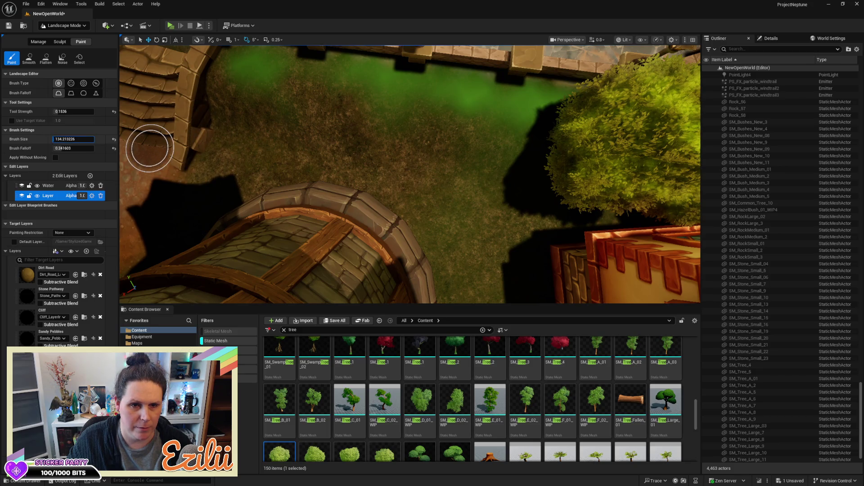
{"action": "key", "text": "bracketright"}
{"action": "mouse_move", "coordinate": [237, 64]}
{"action": "left_mouse_down"}
{"action": "mouse_move", "coordinate": [420, 87]}
{"action": "mouse_move", "coordinate": [242, 76]}
{"action": "mouse_move", "coordinate": [357, 134]}
{"action": "left_mouse_up"}
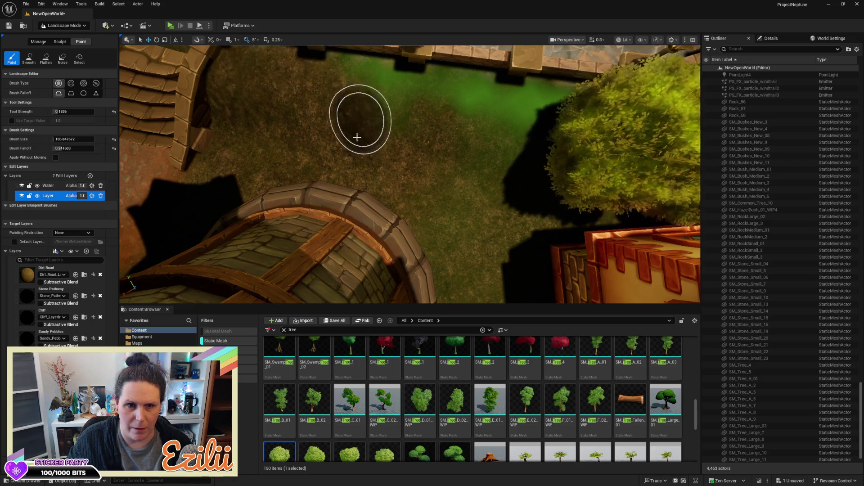
{"action": "scroll", "coordinate": [357, 135], "scroll_direction": "up", "scroll_amount": 5}
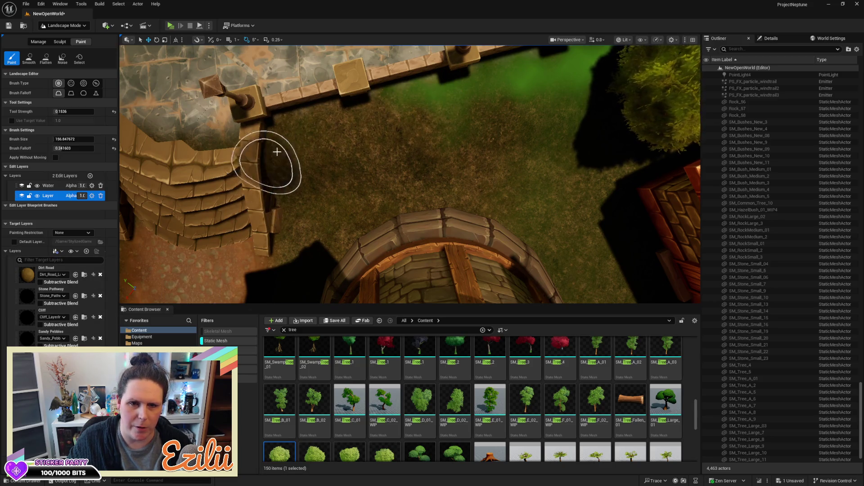
{"action": "mouse_move", "coordinate": [416, 113]}
{"action": "left_mouse_down"}
{"action": "mouse_move", "coordinate": [285, 140]}
{"action": "mouse_move", "coordinate": [506, 89]}
{"action": "mouse_move", "coordinate": [282, 139]}
{"action": "mouse_move", "coordinate": [466, 91]}
{"action": "mouse_move", "coordinate": [557, 79]}
{"action": "left_mouse_up"}
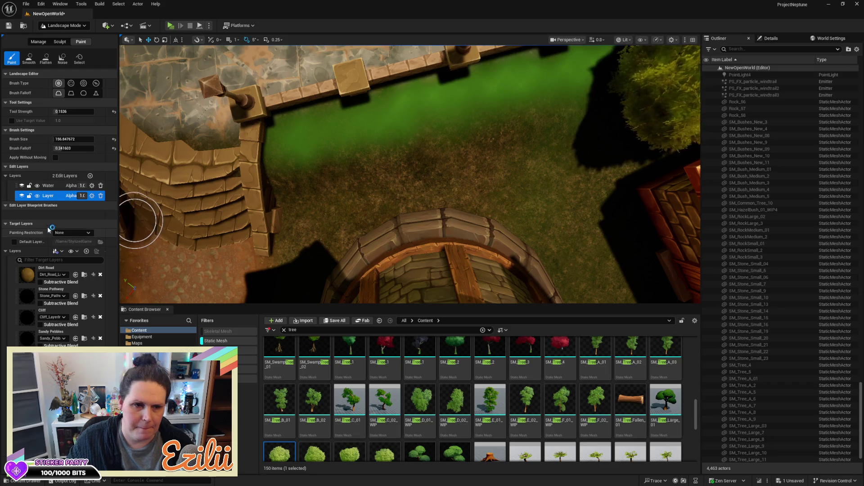